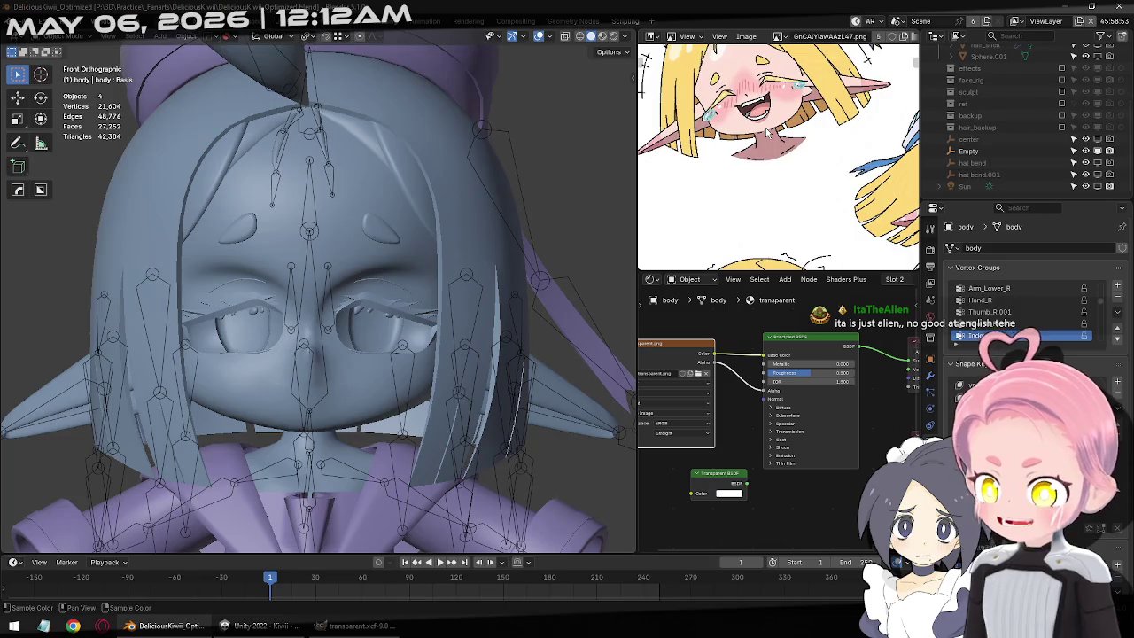
Sample a colour from the Blender reference drawing, then switch to the Unity editor.
left_click(772, 175)
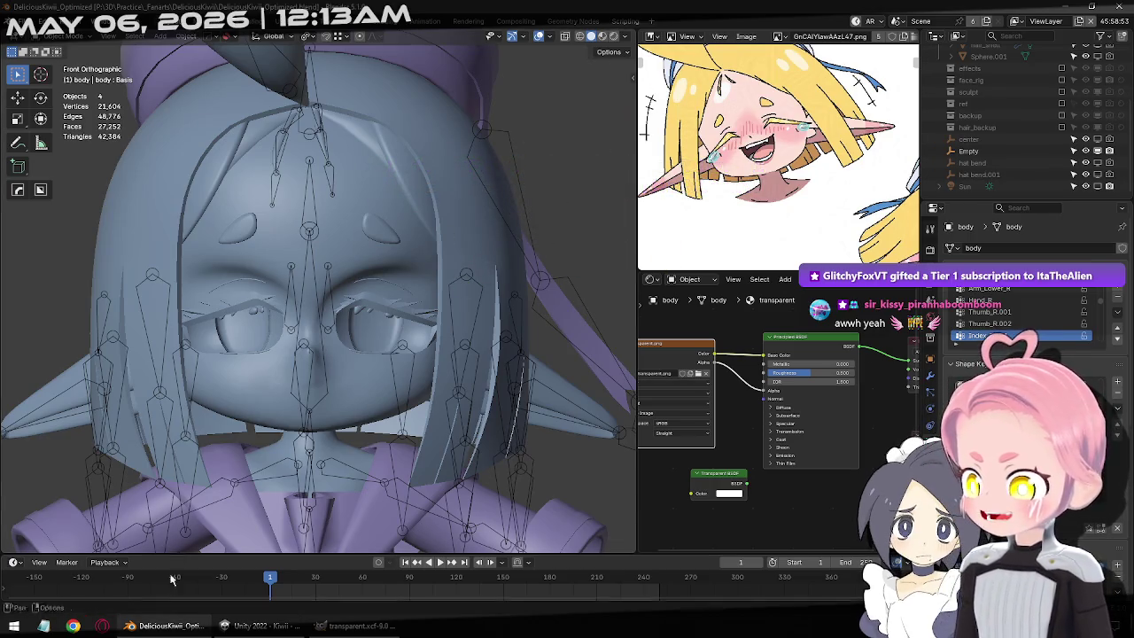
left_click(261, 625)
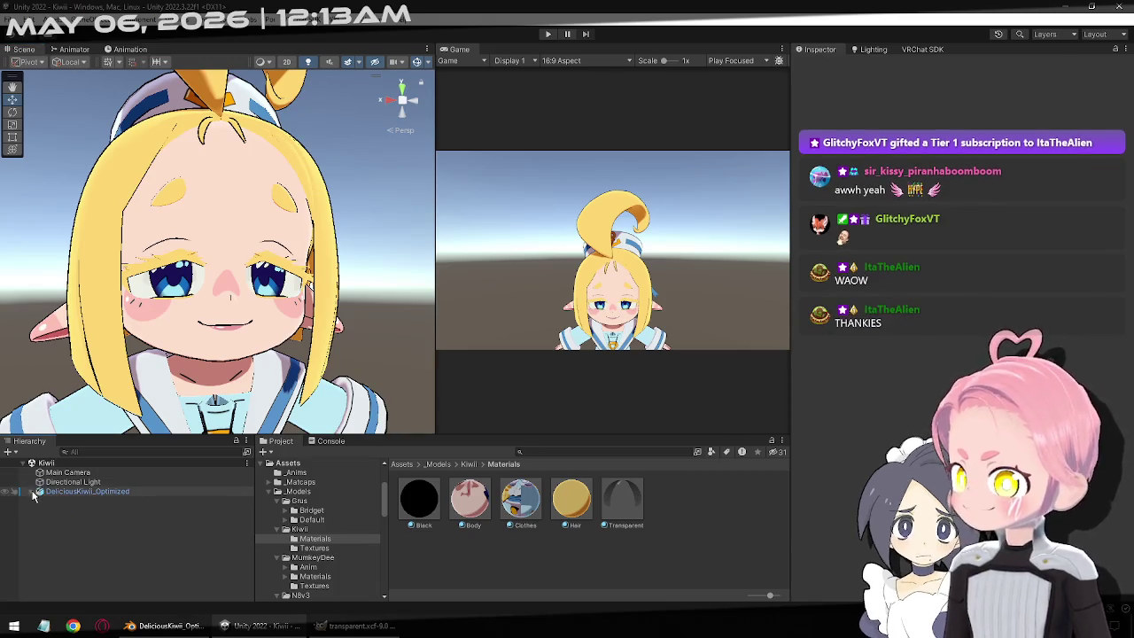
Orbit around the avatar's face and select the Hair material to show its settings.
left_click_drag(245, 210, 316, 233, "alt")
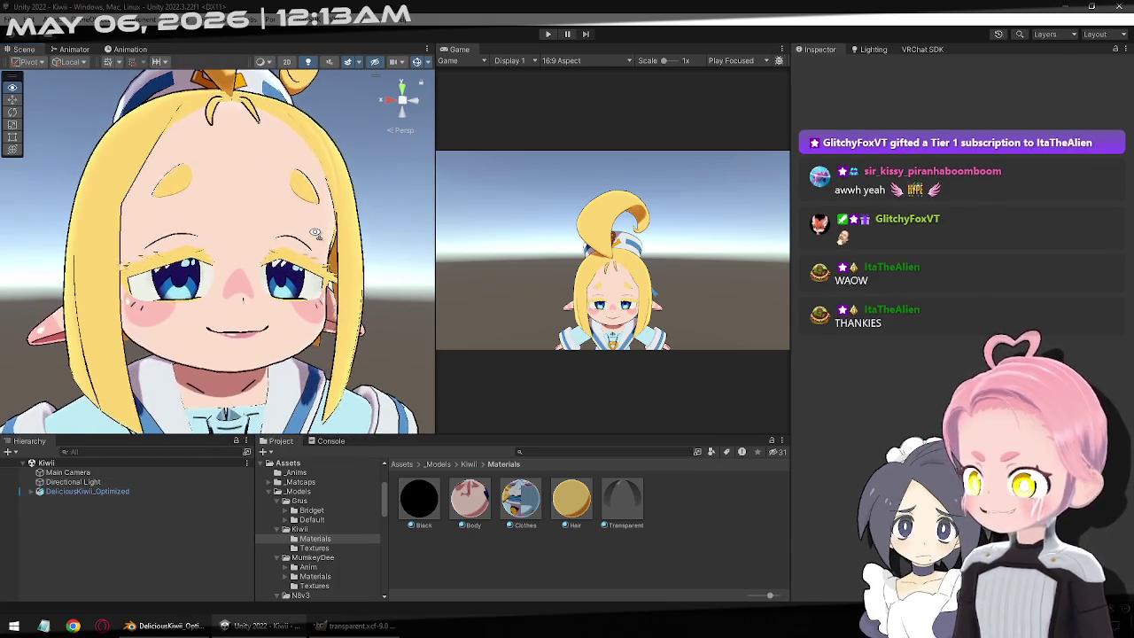
left_click_drag(188, 237, 249, 233, "alt")
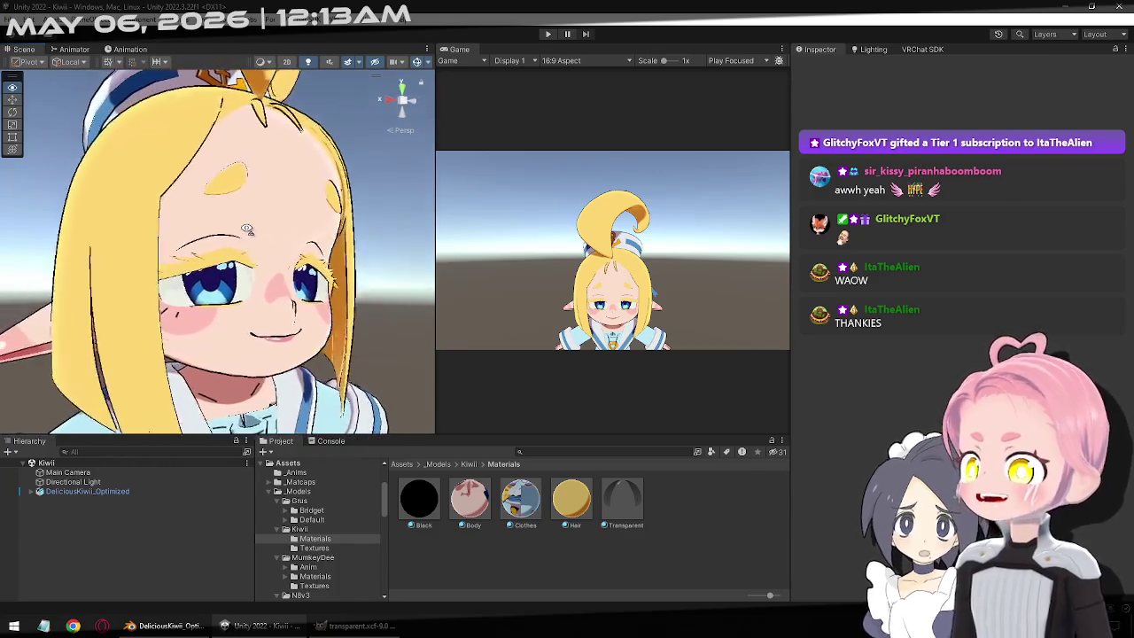
left_click(562, 504)
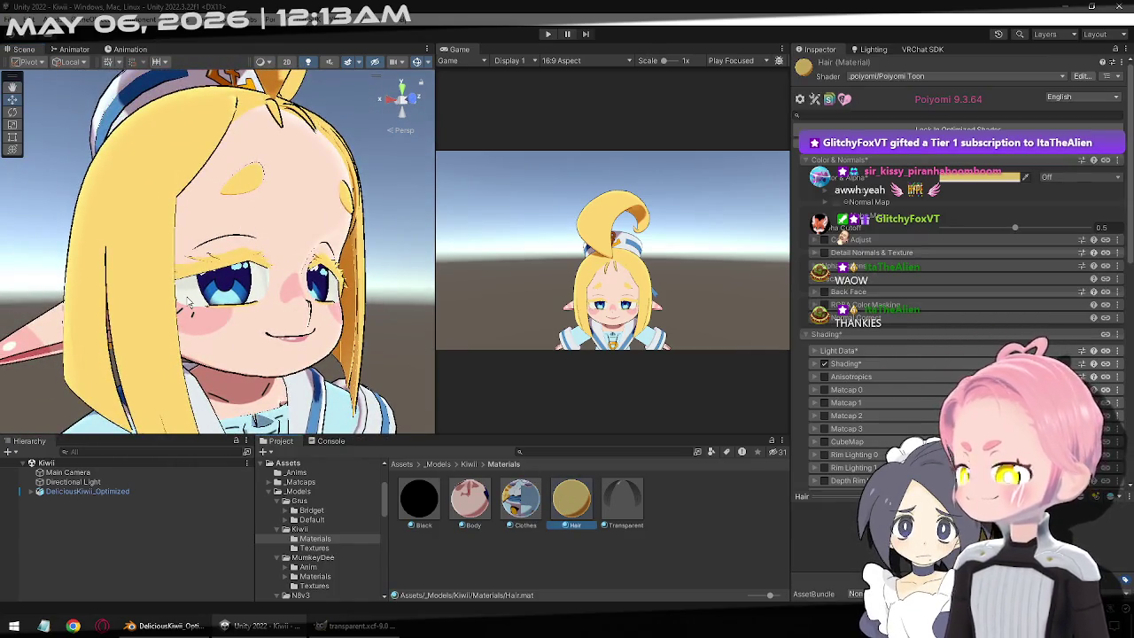
scroll(916, 277, "down", 5)
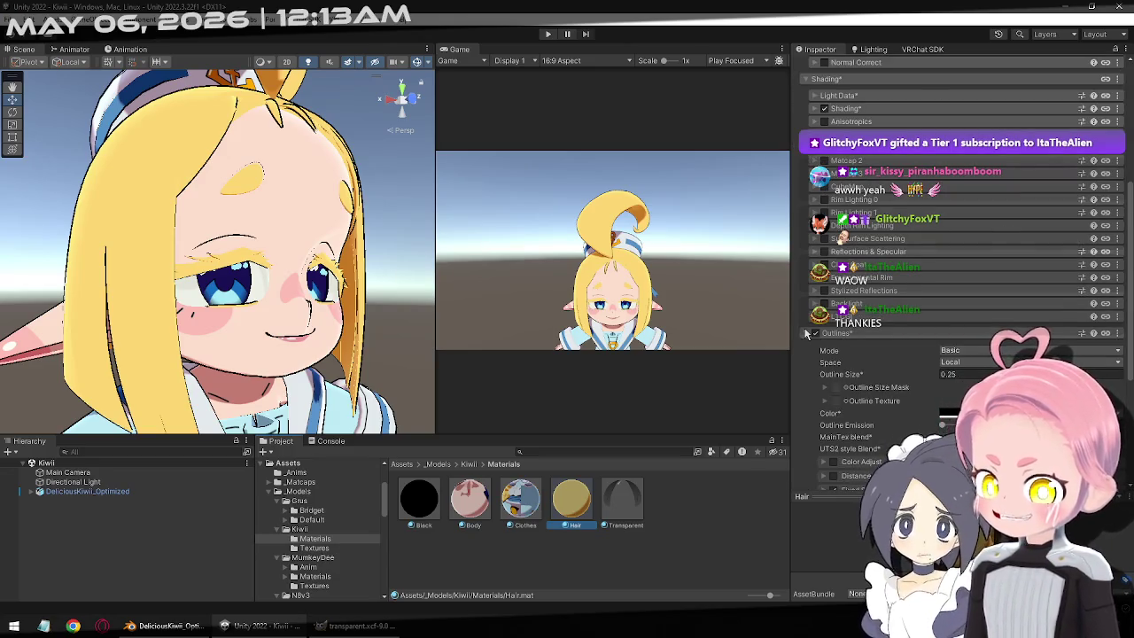
Collapse the Hair material's Outlines section, expand Rendering, and zoom in on the head.
left_click(806, 333)
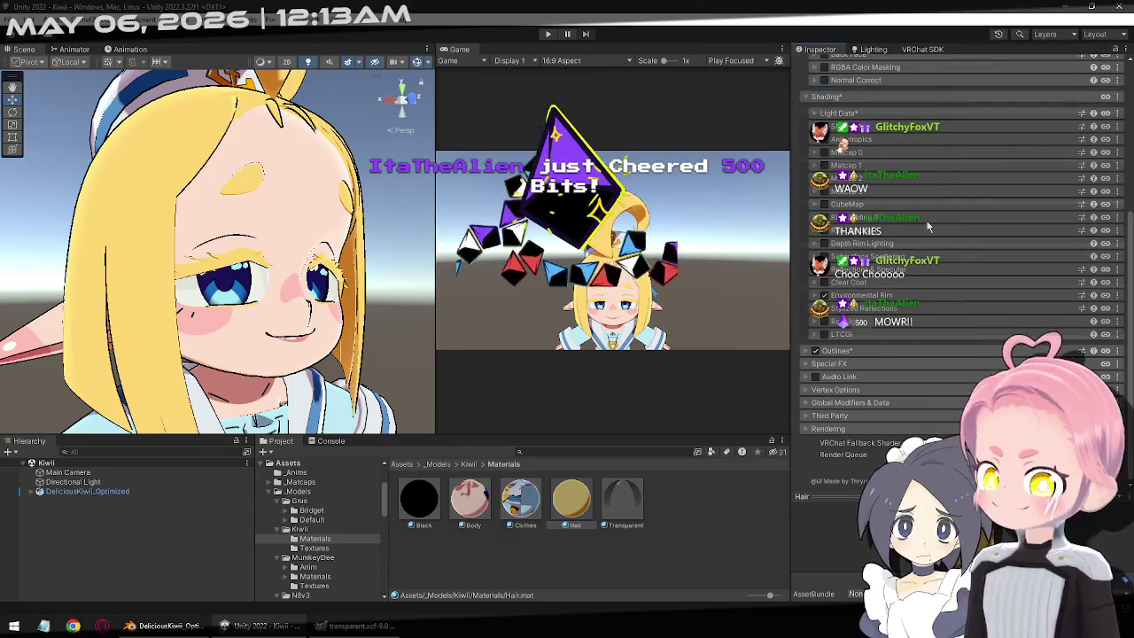
left_click(840, 429)
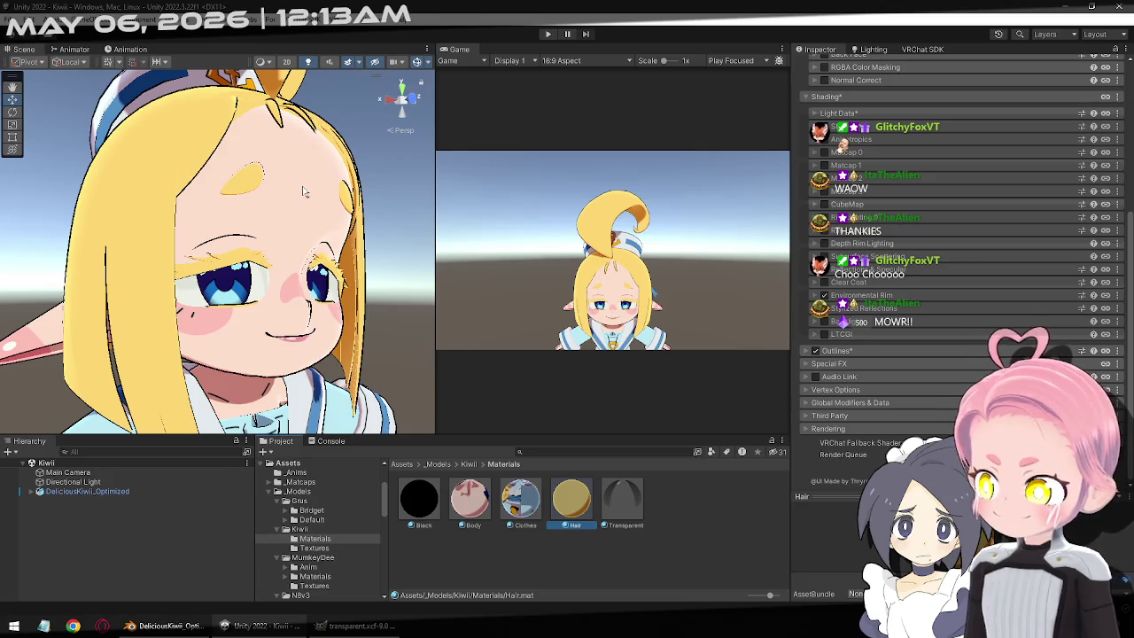
left_click_drag(302, 187, 355, 200, "alt")
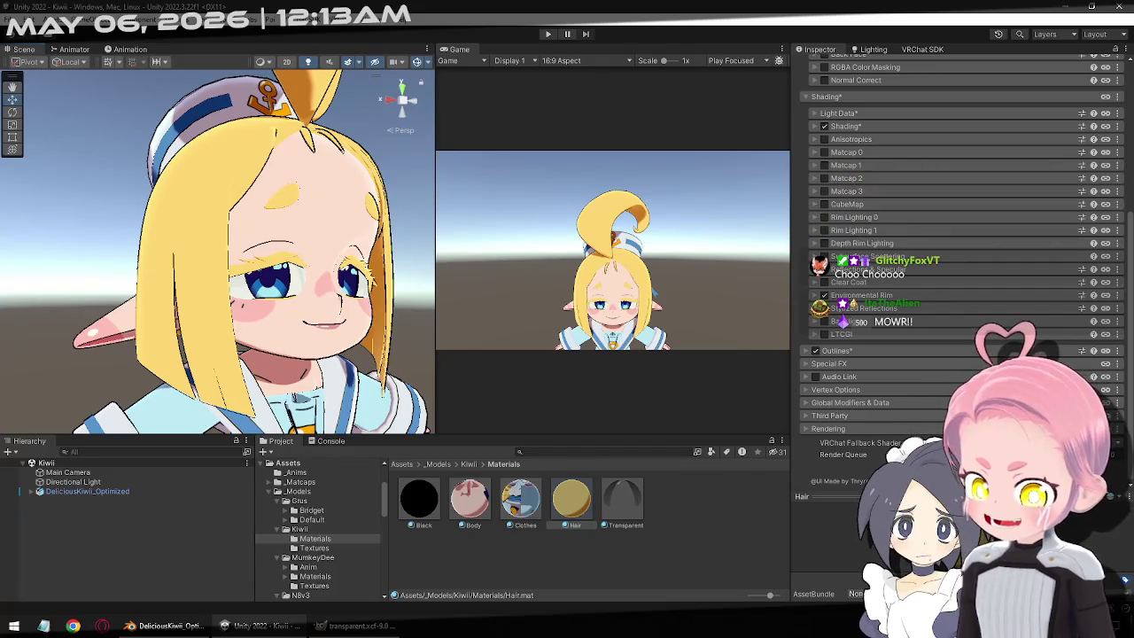
scroll(858, 328, "up", 1)
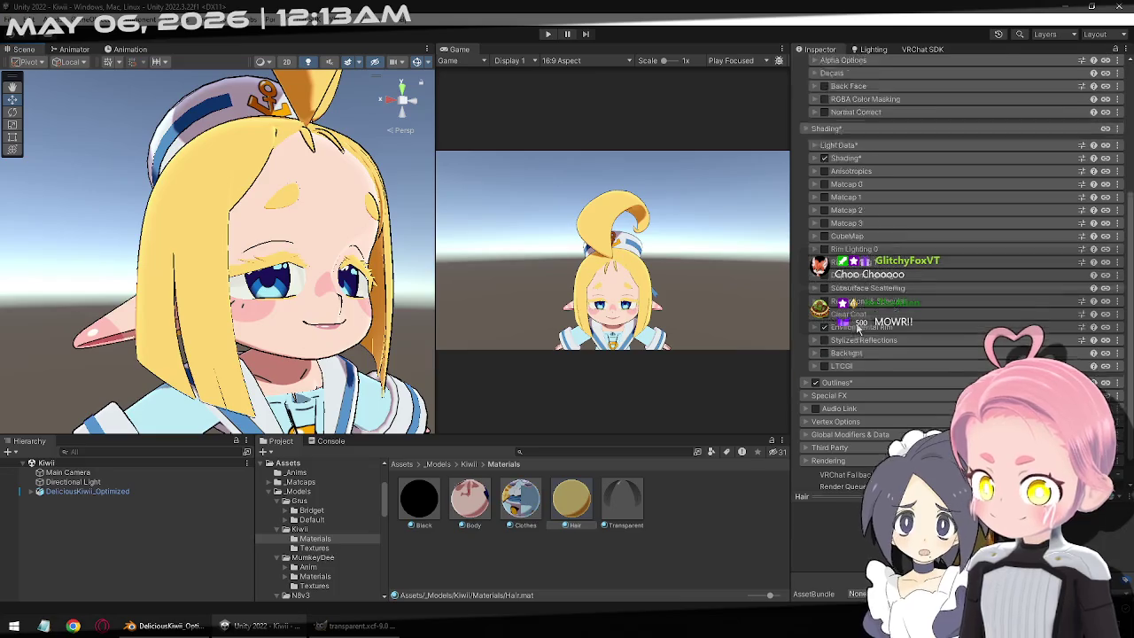
scroll(858, 328, "up", 1)
scroll(858, 326, "up", 1)
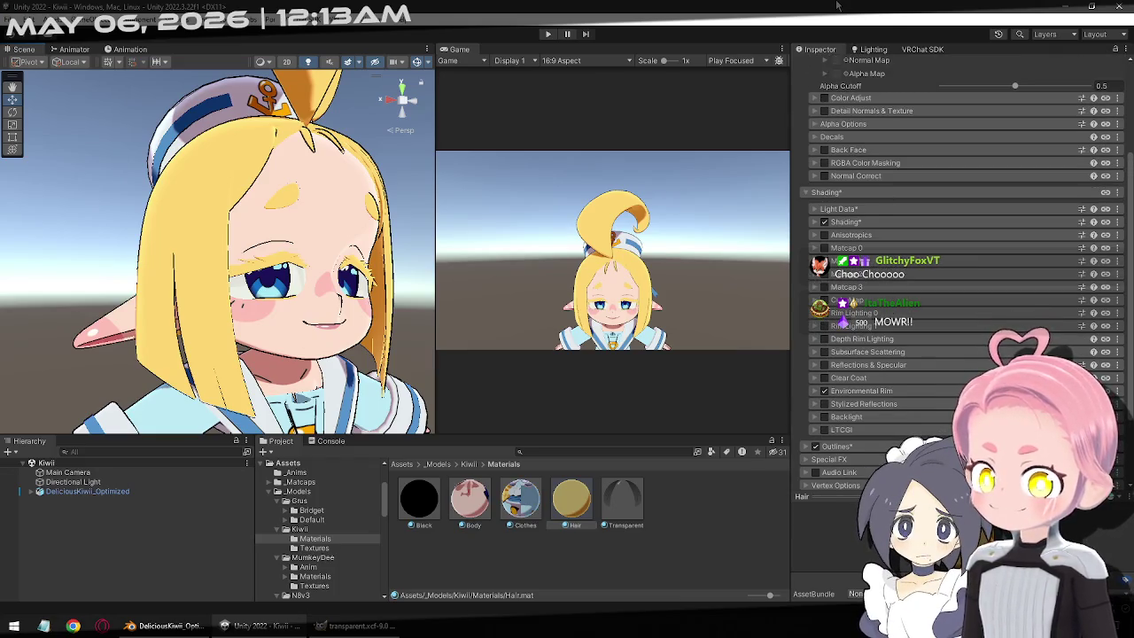
scroll(886, 195, "up", 5)
scroll(909, 279, "down", 7)
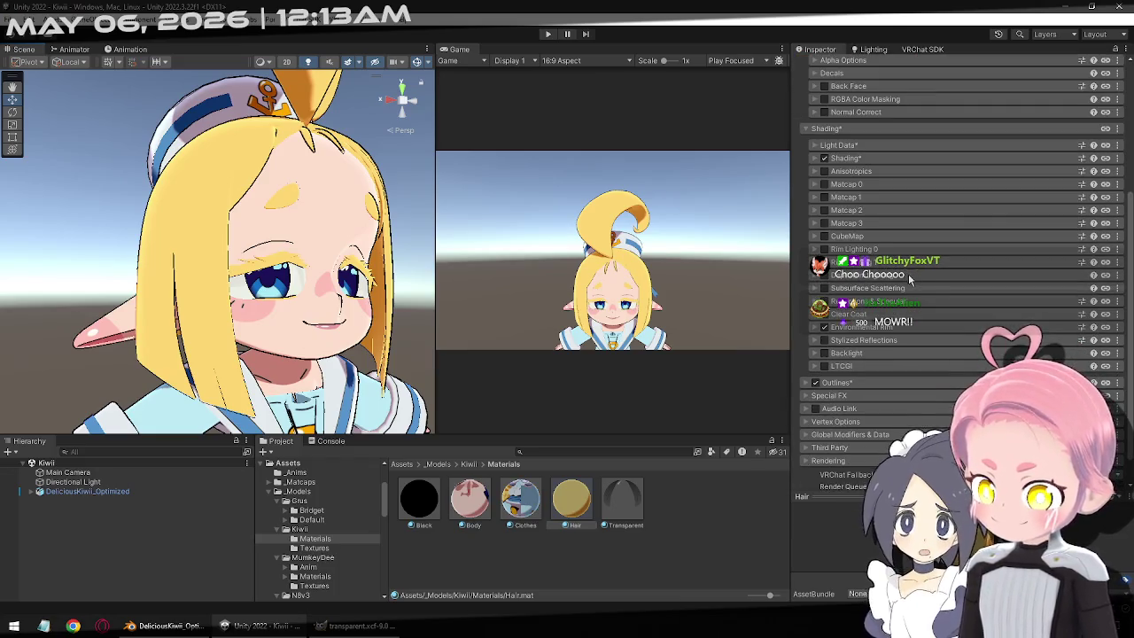
Expand the hair's Environmental Rim settings, check the face from several angles, then switch to Spotify.
left_click(819, 329)
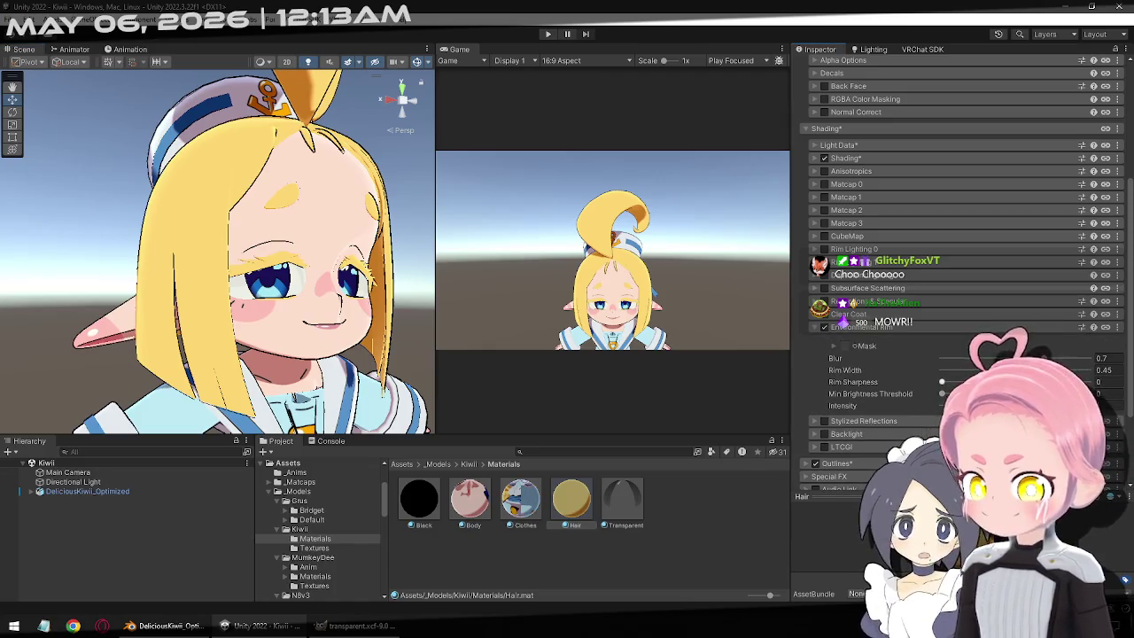
scroll(958, 265, "down", 1)
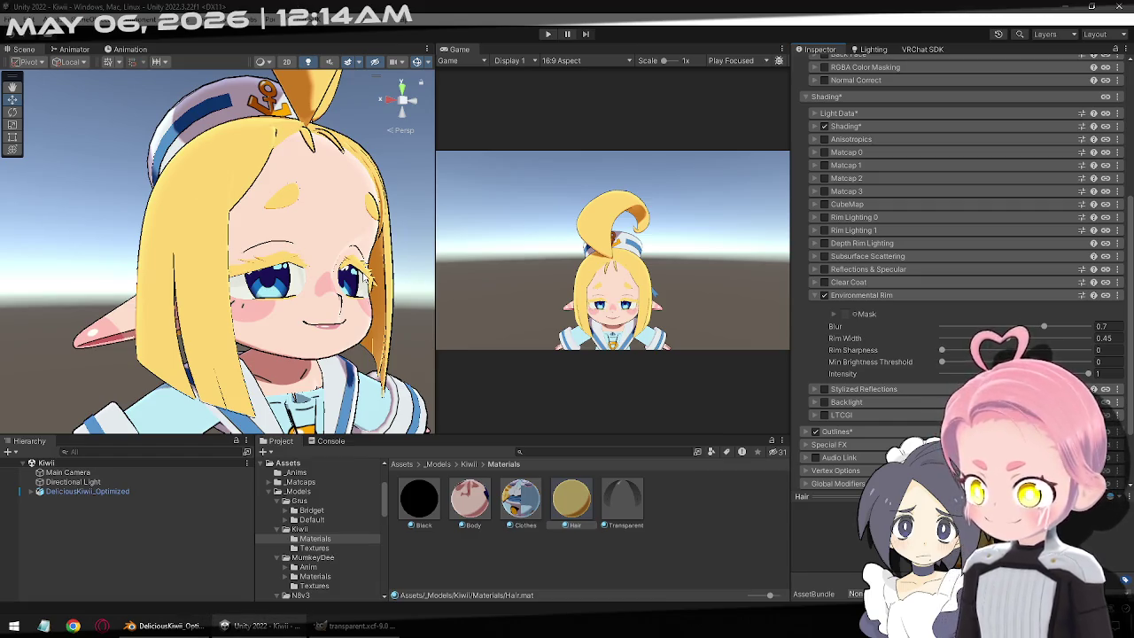
left_click_drag(238, 277, 229, 297, "alt")
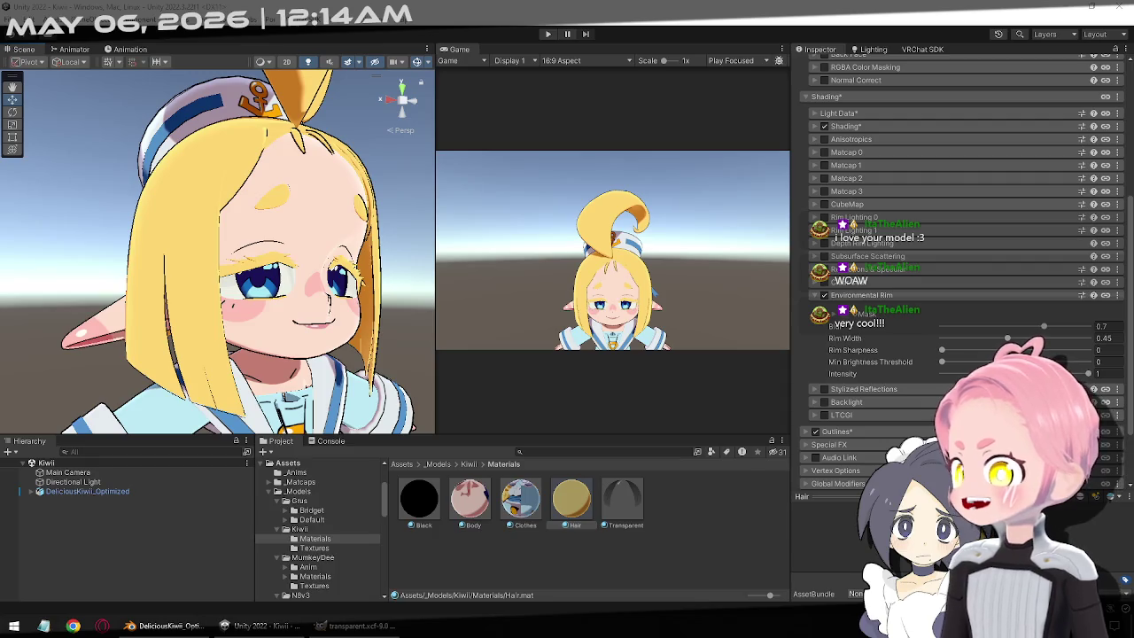
mouse_move(257, 271)
left_mouse_down("alt")
mouse_move(237, 262)
mouse_move(248, 269)
left_mouse_up("alt")
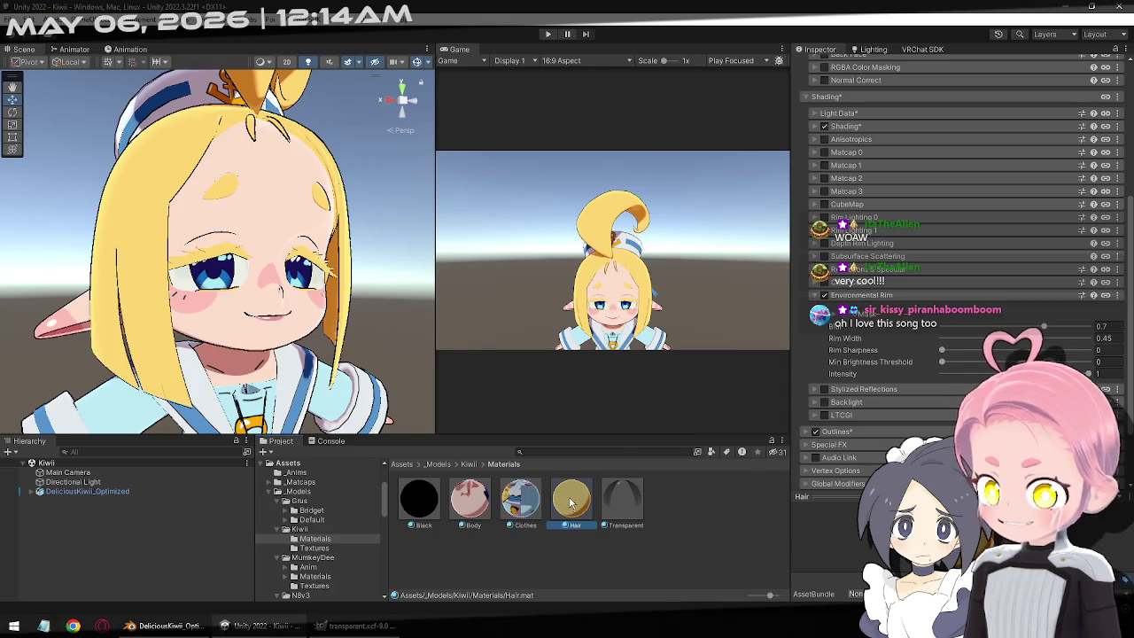
mouse_move(266, 266)
left_mouse_down("alt")
mouse_move(289, 265)
mouse_move(283, 240)
left_mouse_up("alt")
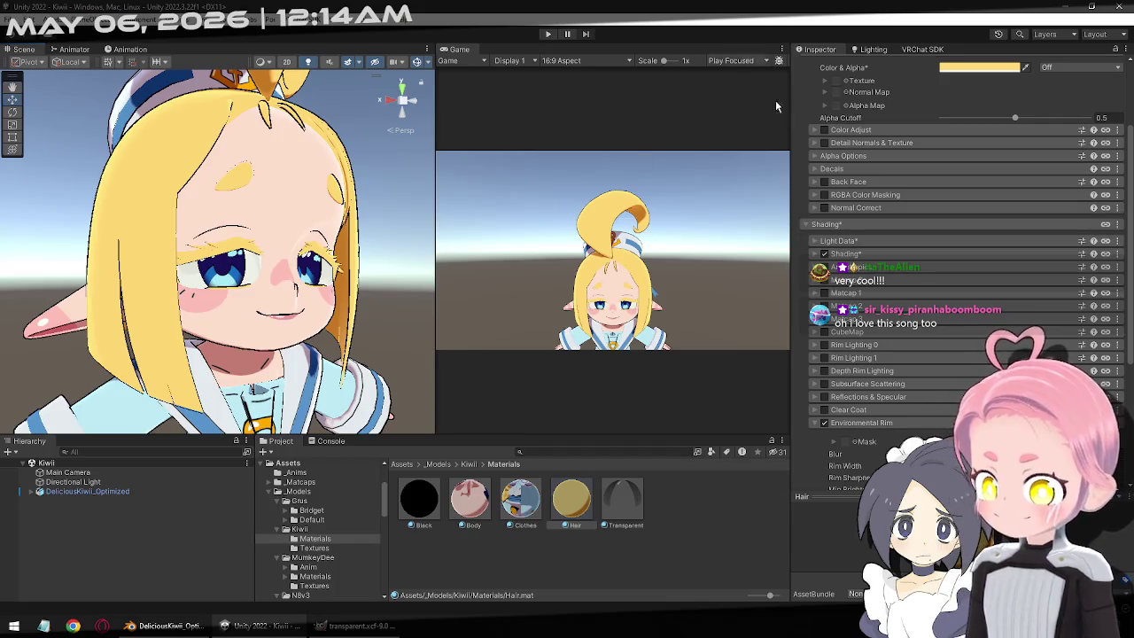
scroll(931, 222, "down", 3)
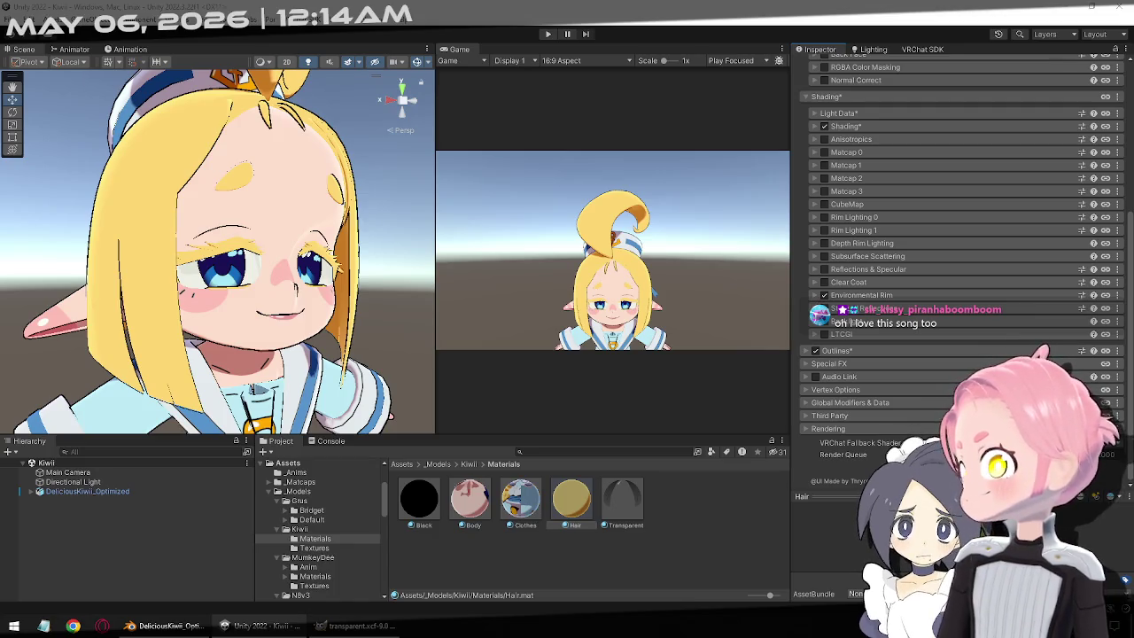
key("alt+Tab")
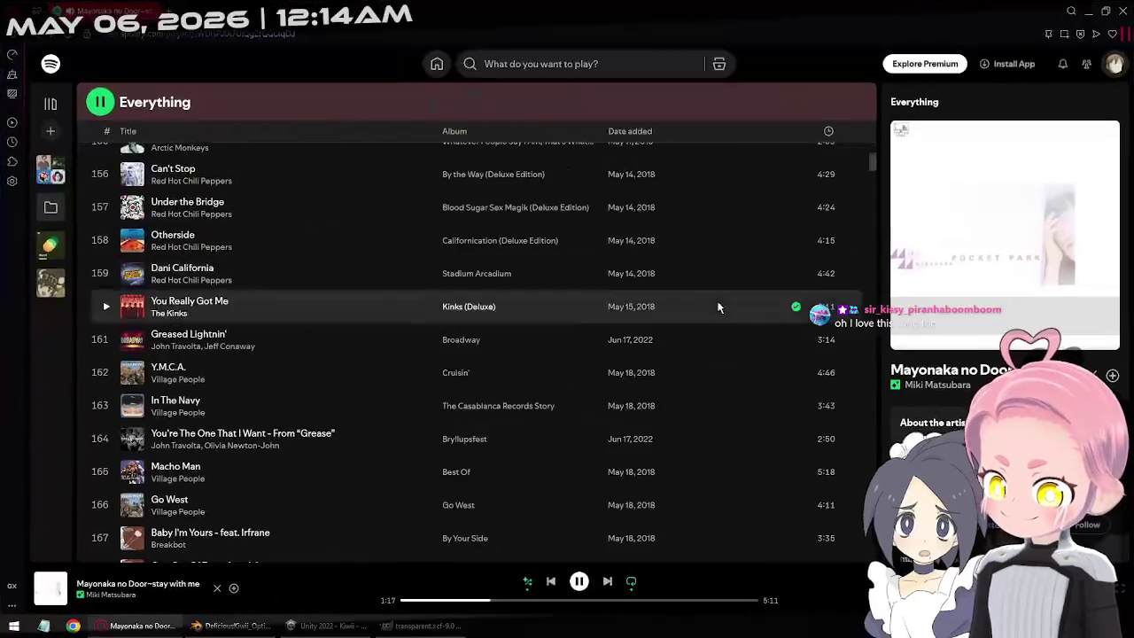
mouse_move(984, 372)
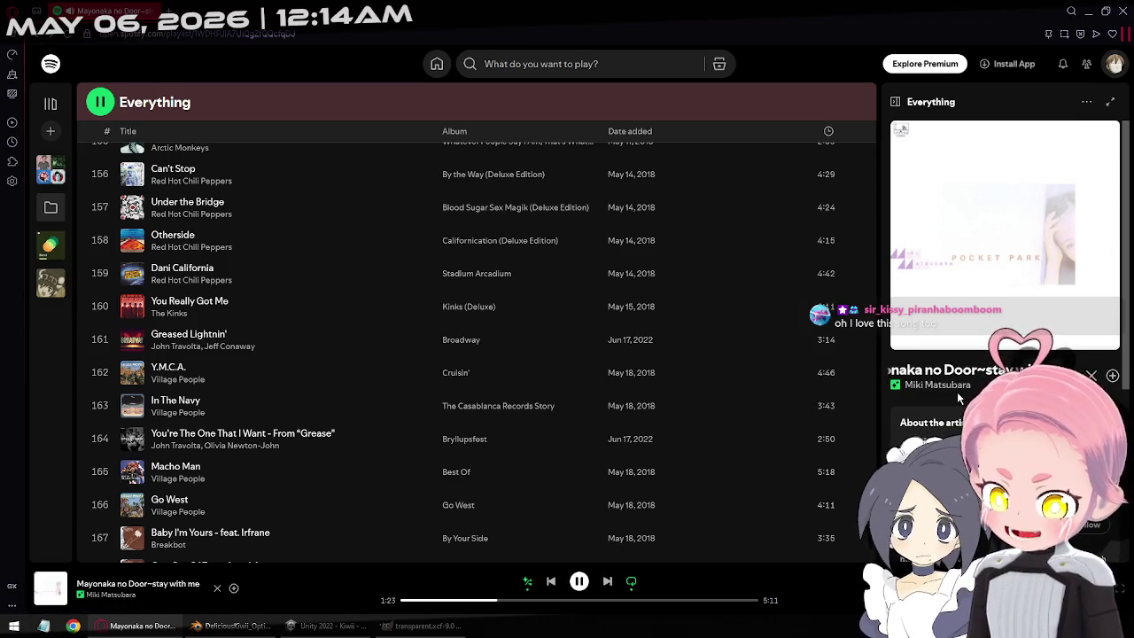
Return from the Spotify playlist to the Unity editor.
key("alt+Tab")
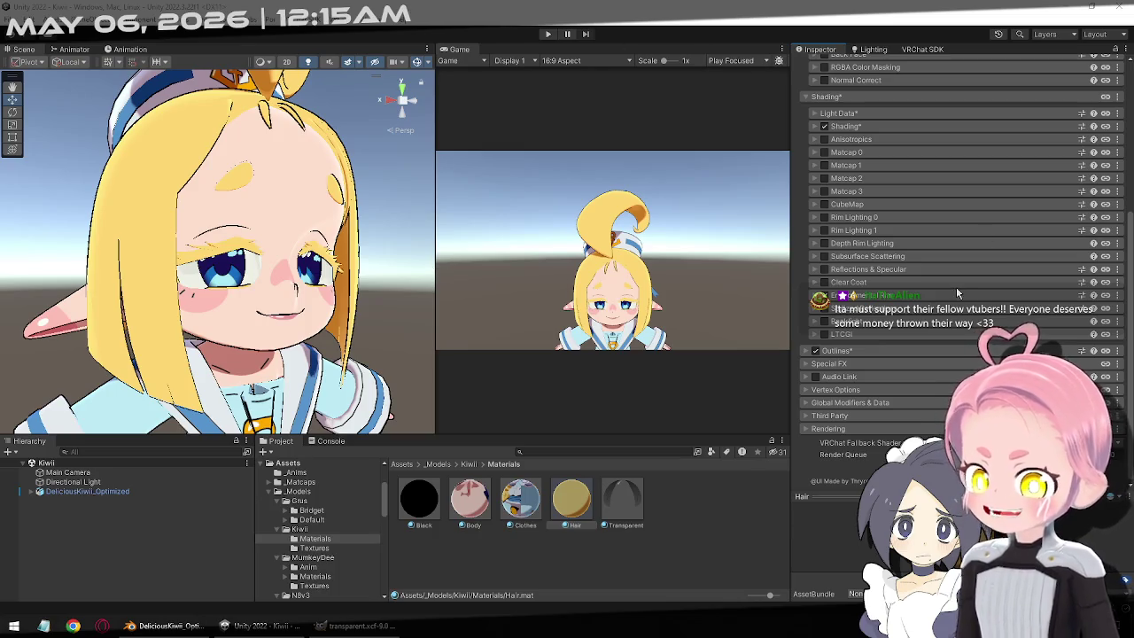
Turn the avatar's head in the Scene view, then switch through GIMP to Blender.
mouse_move(204, 223)
left_mouse_down("alt")
mouse_move(225, 222)
mouse_move(167, 209)
mouse_move(227, 232)
left_mouse_up("alt")
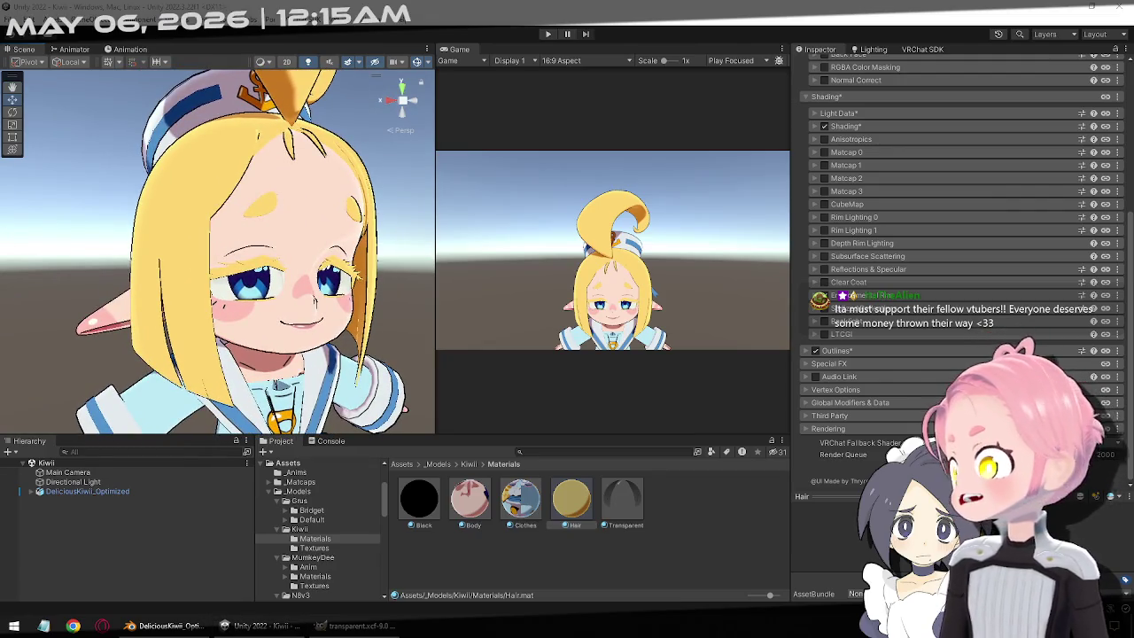
key("alt+Tab")
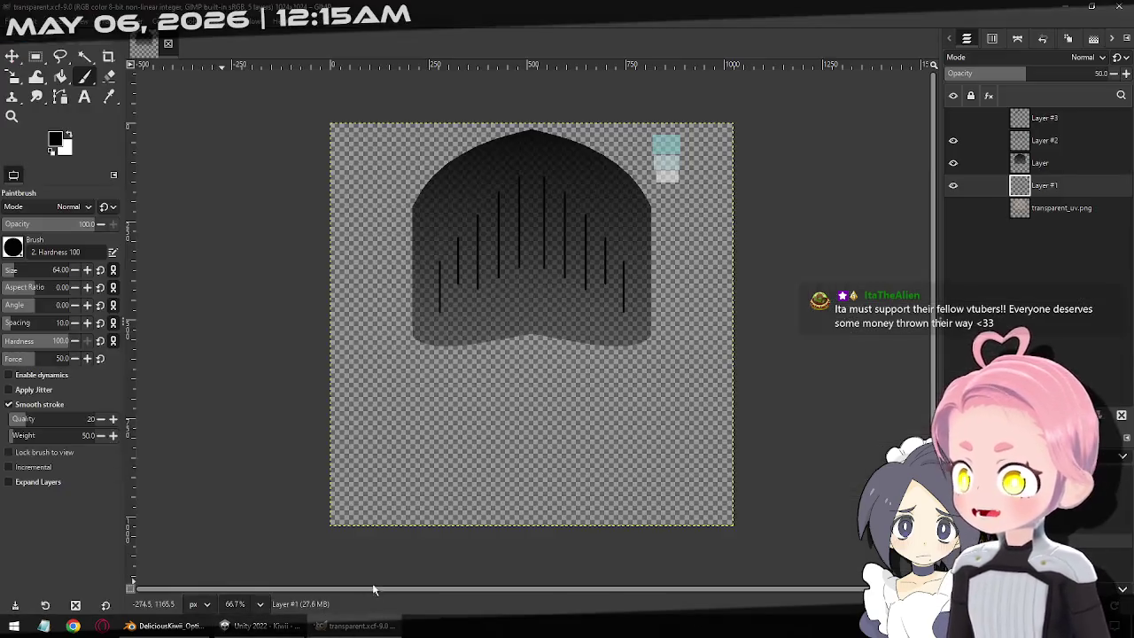
key("alt+Tab")
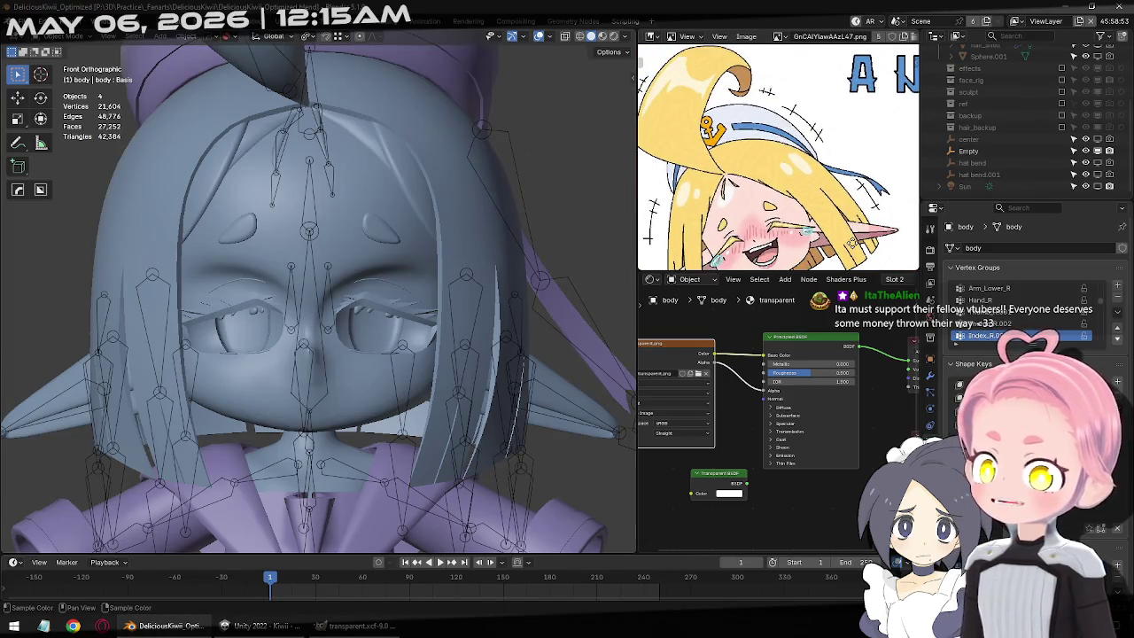
Bring the Unity editor back in front of Blender.
left_click(266, 625)
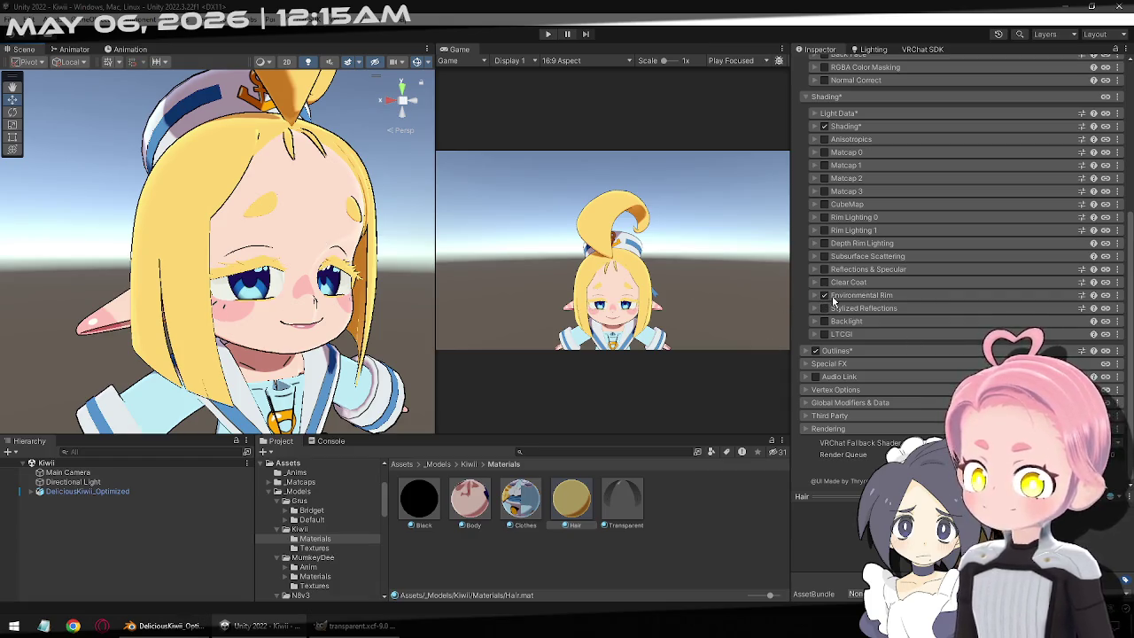
Try a wider hair Rim Width under Environmental Rim, settling at 0.45.
left_click(815, 295)
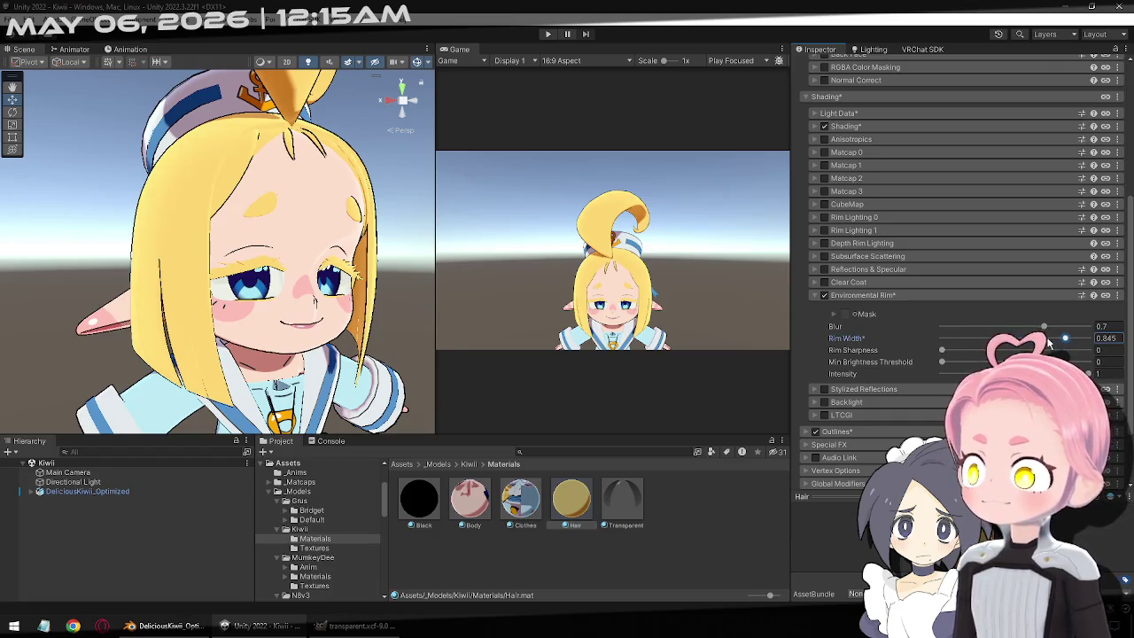
left_click_drag(1066, 335, 1001, 330)
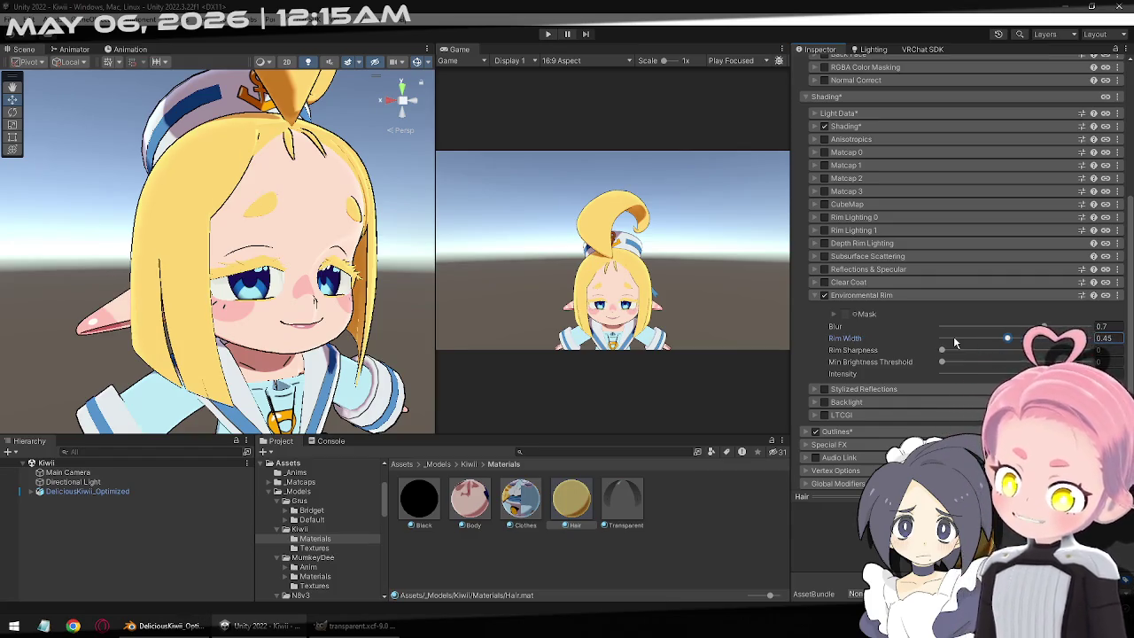
mouse_move(305, 263)
left_mouse_down("alt")
mouse_move(102, 235)
mouse_move(156, 258)
mouse_move(255, 256)
mouse_move(233, 263)
left_mouse_up("alt")
Zoom in on the avatar, deselect the Hair material, and switch to GIMP.
scroll(155, 257, "up", 3)
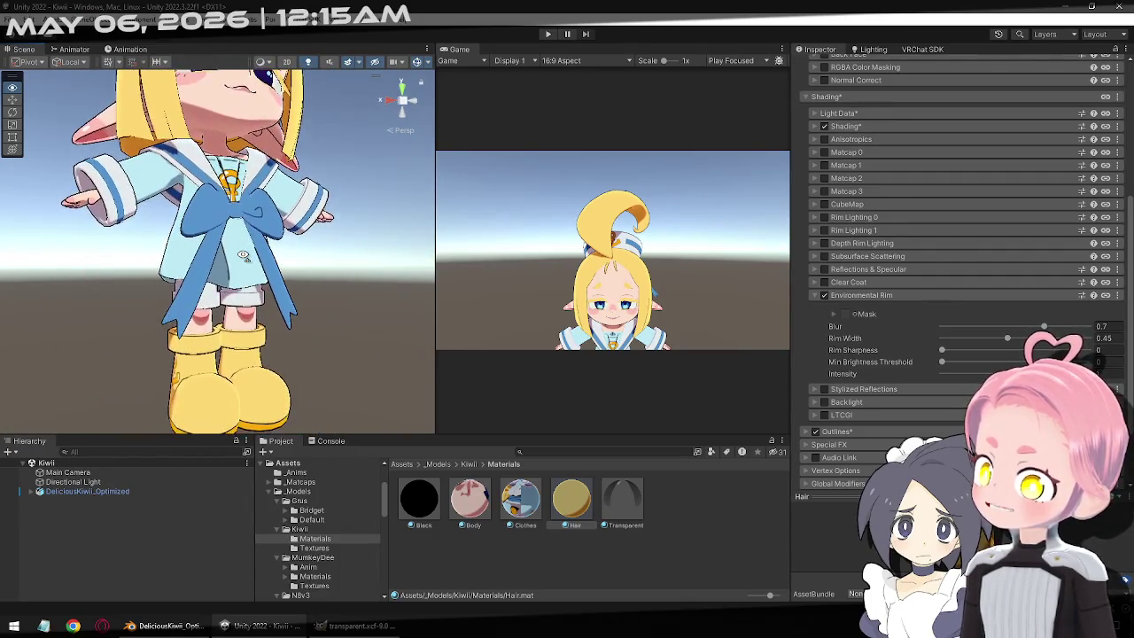
scroll(233, 264, "up", 2)
scroll(233, 263, "up", 1)
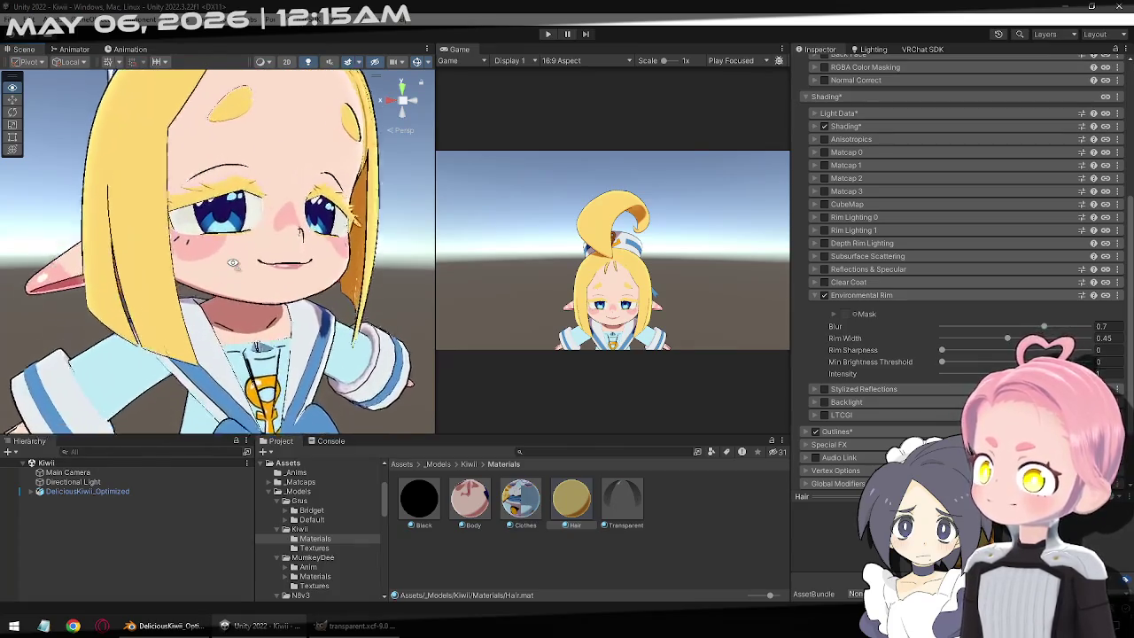
scroll(233, 263, "up", 3)
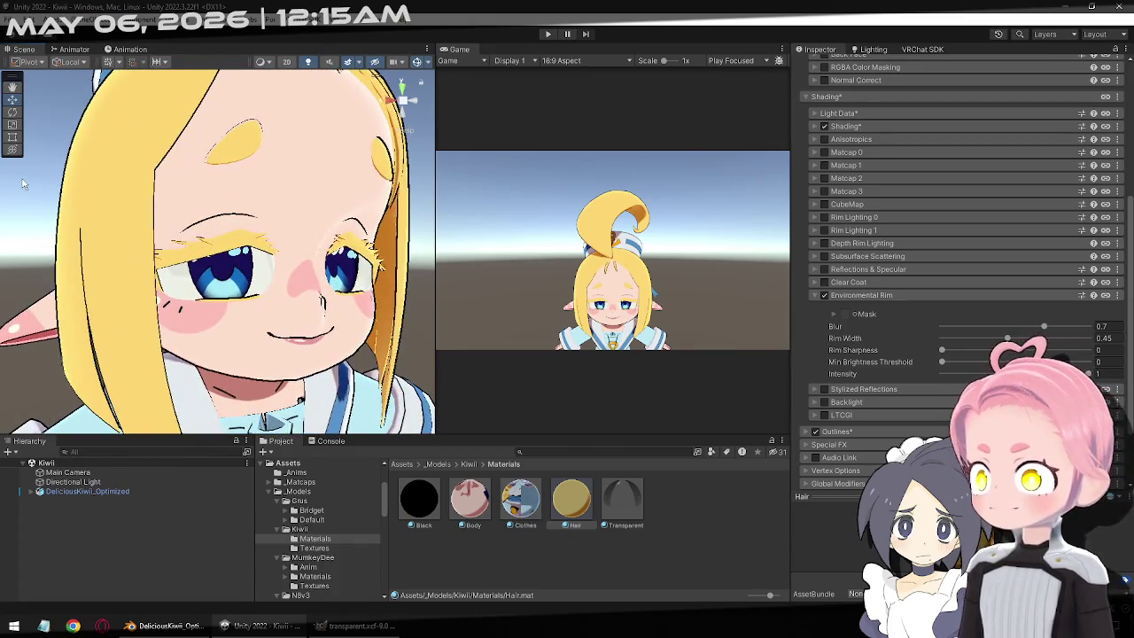
left_click(24, 183)
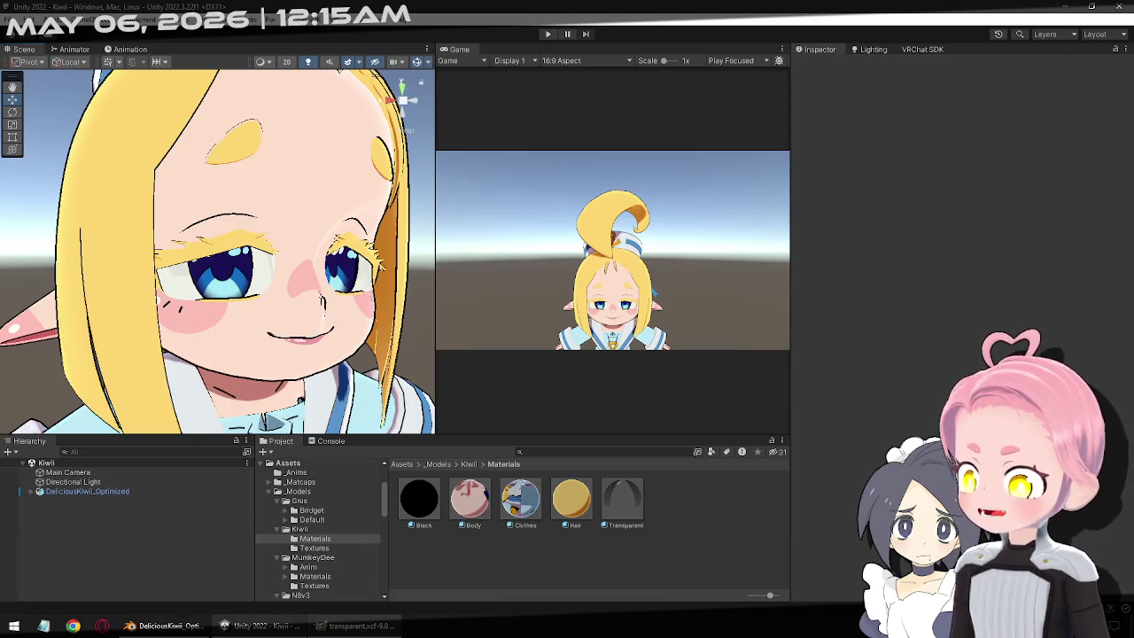
key("alt+Tab")
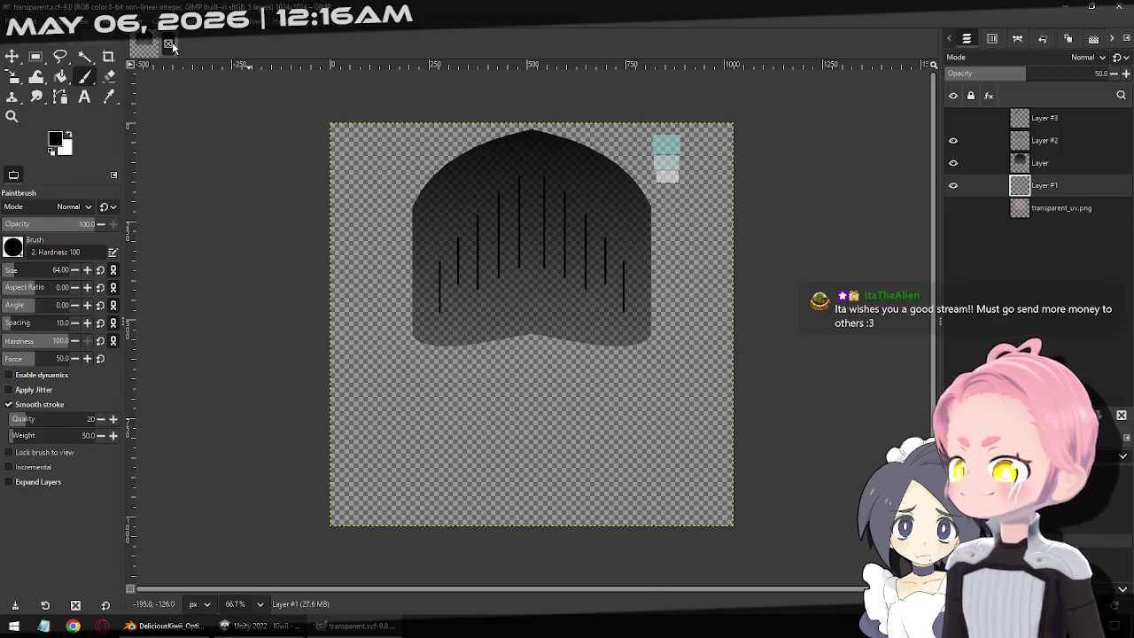
Close the texture in GIMP, zoom the chibi model in Blender, then return to Unity.
left_click(169, 43)
left_click(168, 626)
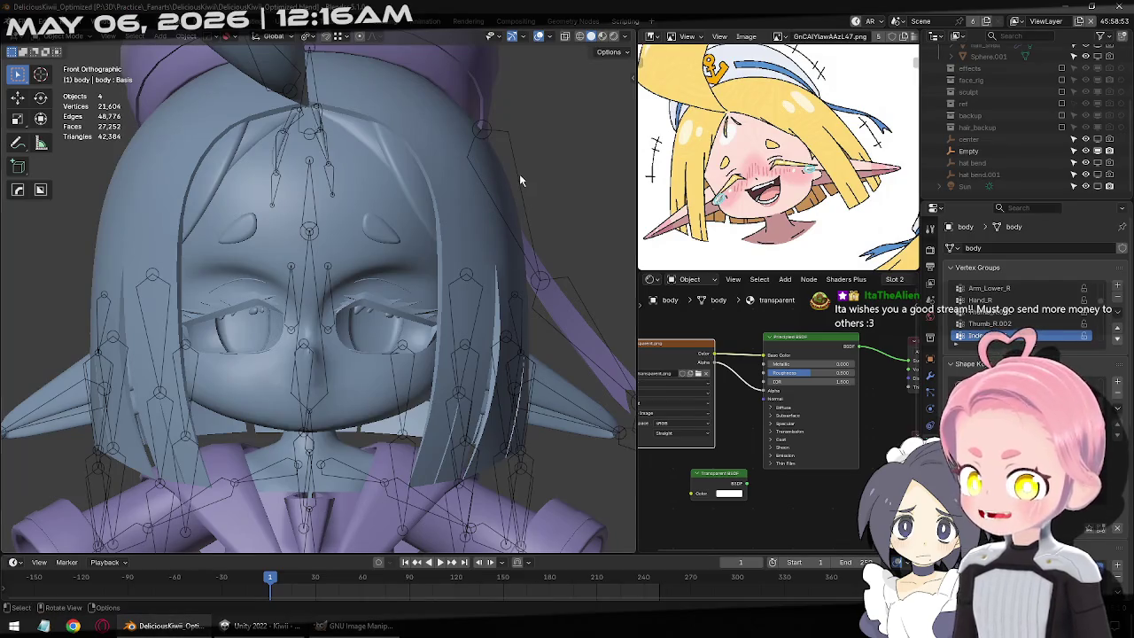
scroll(519, 174, "down", 2)
scroll(975, 399, "up", 3)
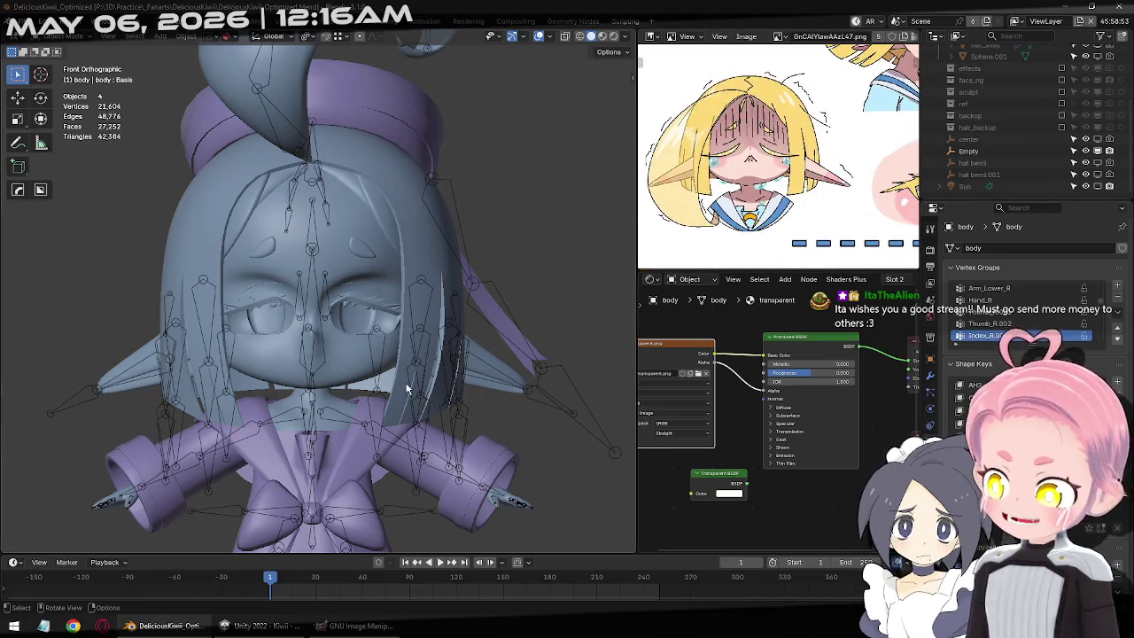
left_click(266, 626)
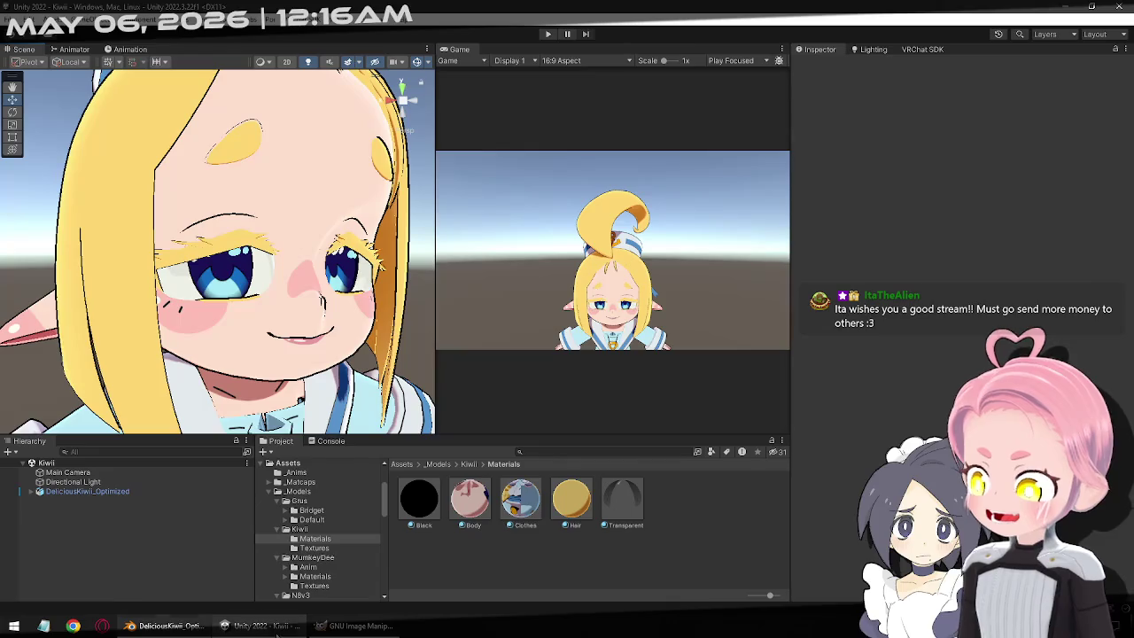
Expand DeliciousKiwi_Optimized, select the body mesh, and orbit to view the face.
left_click(29, 492)
left_click(62, 510)
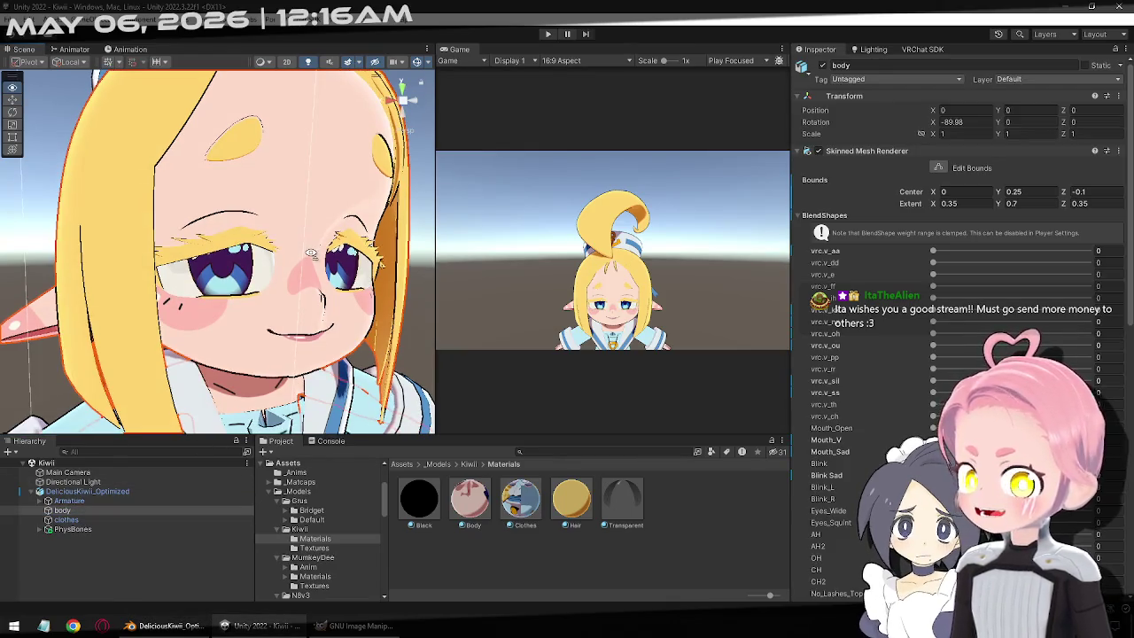
scroll(957, 266, "down", 5)
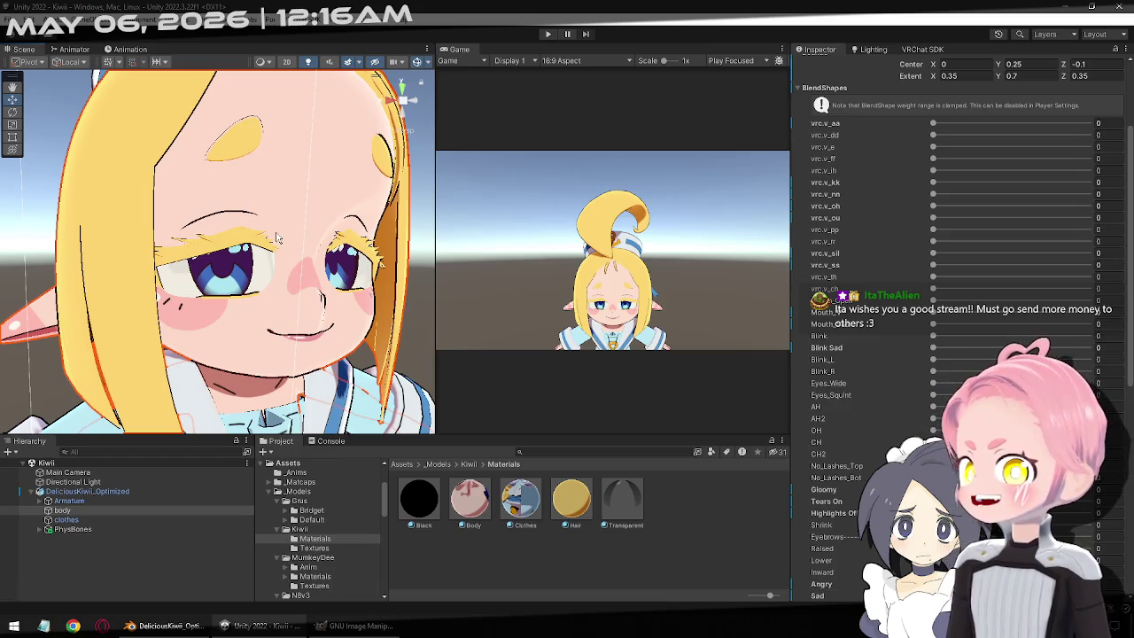
mouse_move(277, 237)
left_mouse_down("alt")
mouse_move(276, 248)
mouse_move(282, 227)
left_mouse_up("alt")
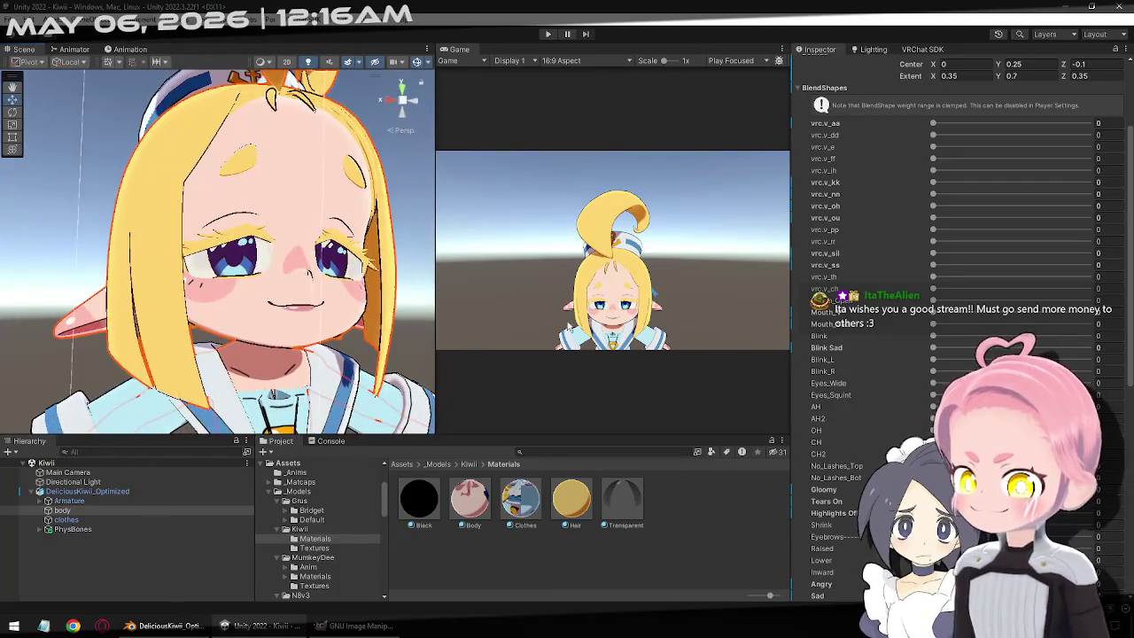
scroll(844, 382, "down", 4)
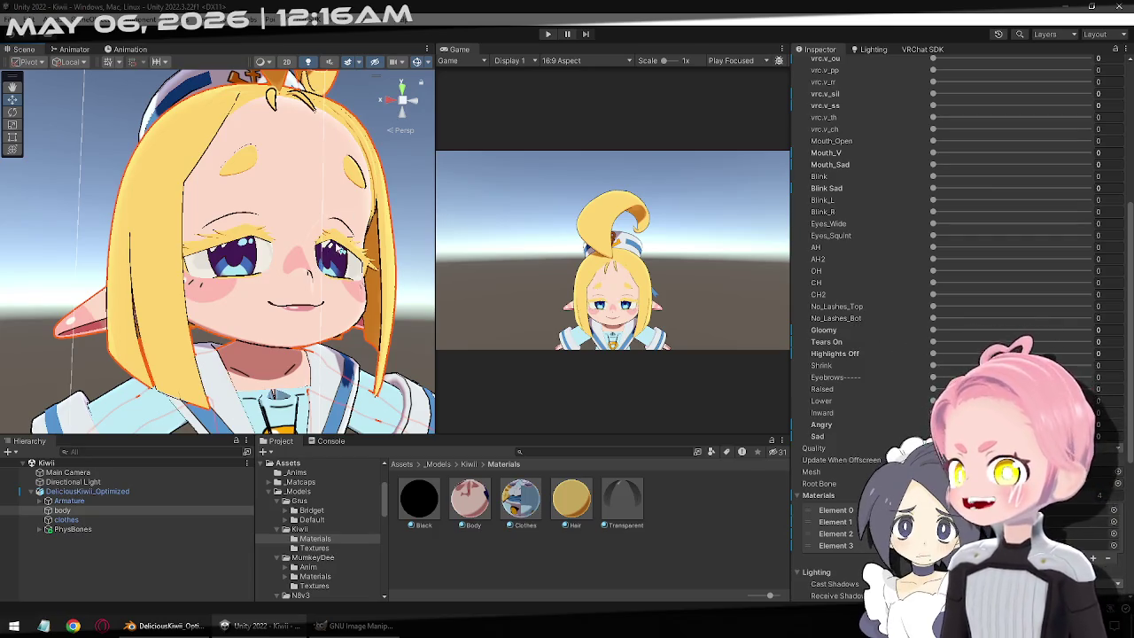
left_click_drag(335, 244, 372, 248, "alt")
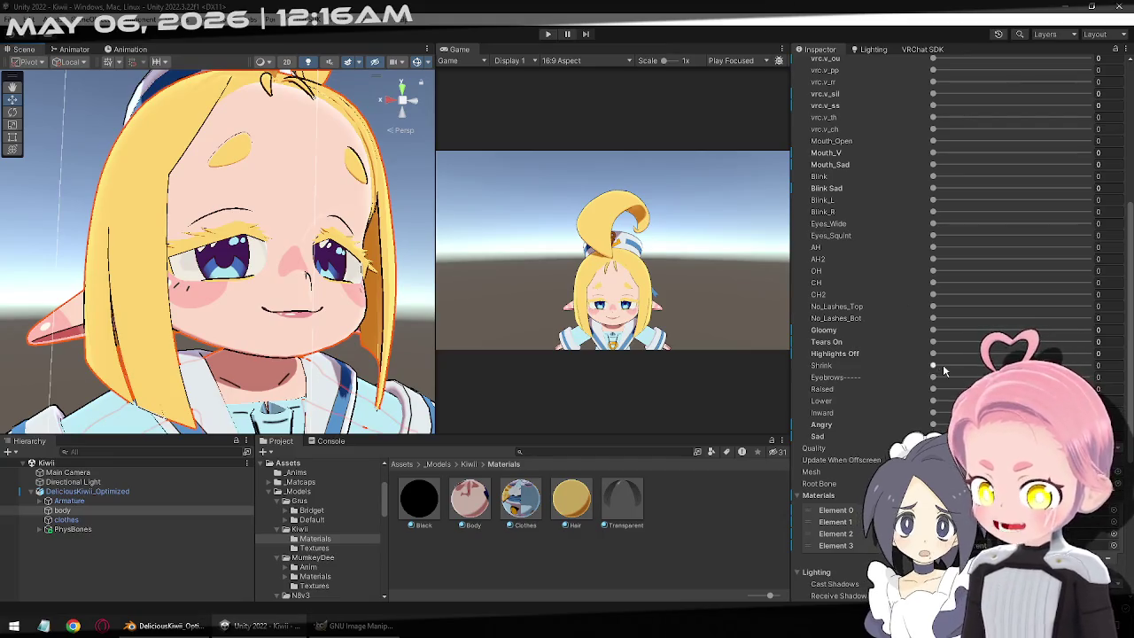
scroll(888, 411, "up", 3)
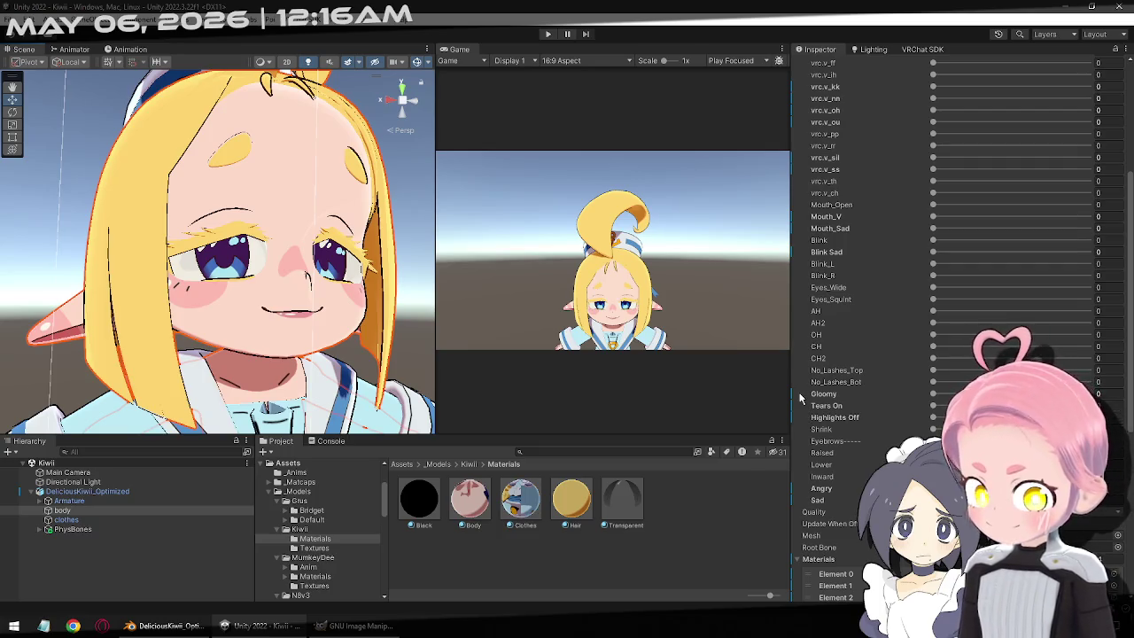
scroll(800, 398, "up", 2)
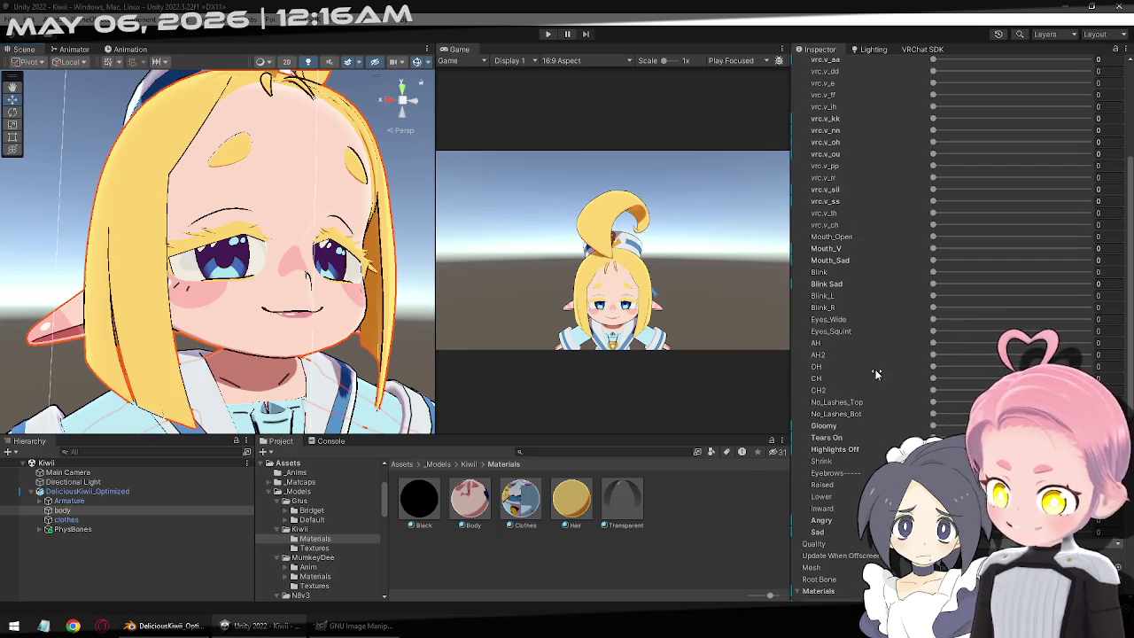
Drag the body's AH2 and Blink blendshapes to 100, then deselect to hide the outline.
left_click_drag(980, 365, 1105, 368)
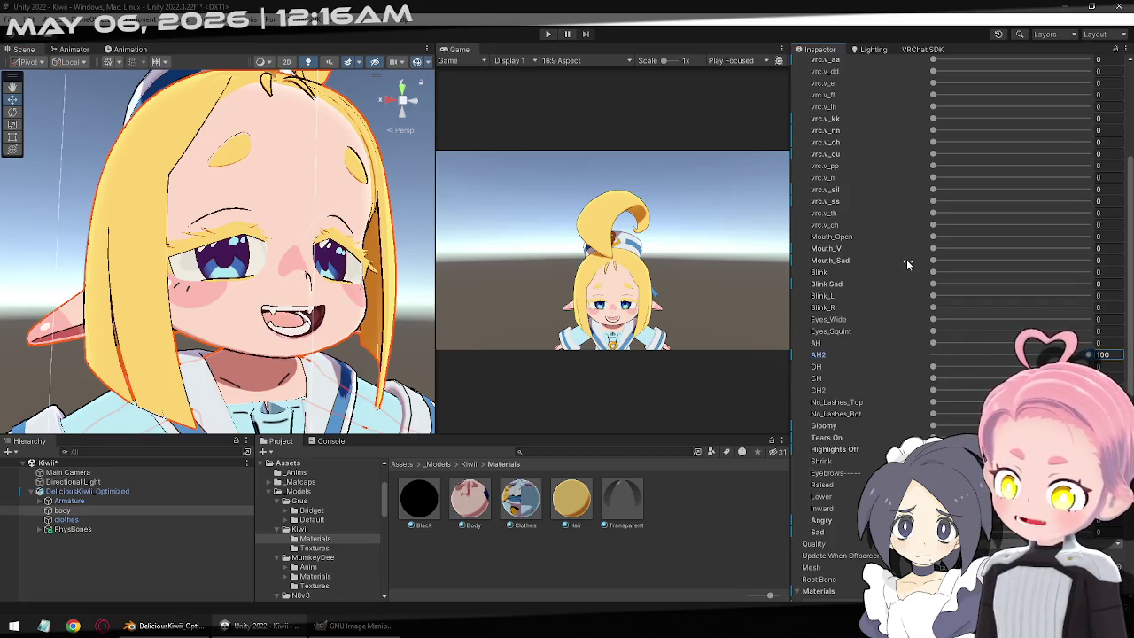
left_click_drag(933, 277, 1104, 274)
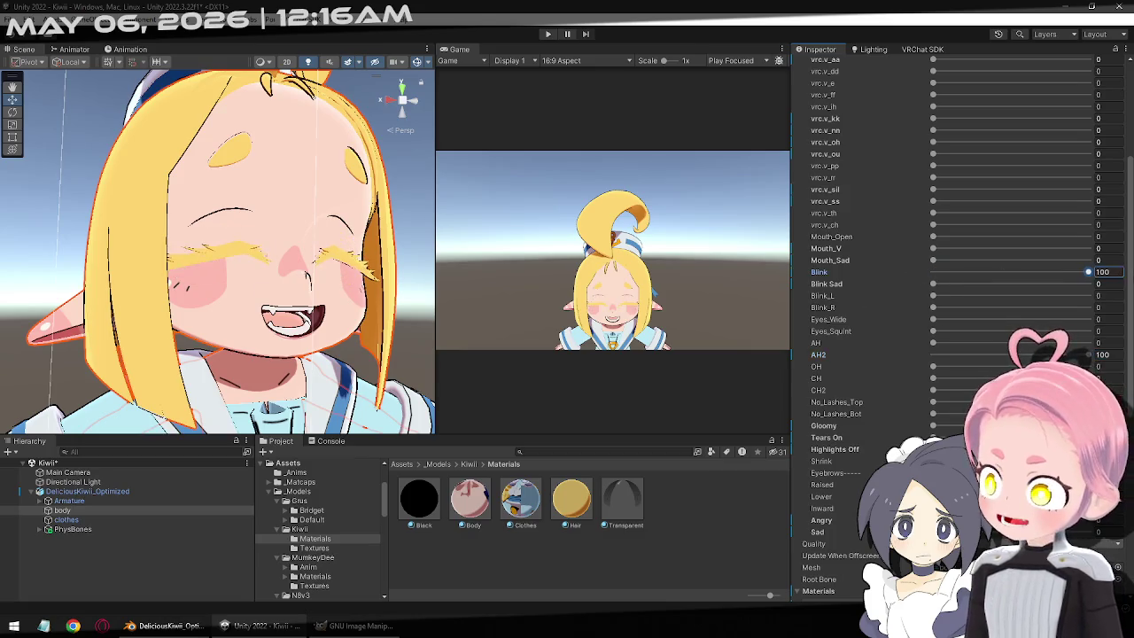
left_click(425, 288)
mouse_move(426, 288)
left_mouse_down("alt")
mouse_move(293, 276)
mouse_move(349, 281)
left_mouse_up("alt")
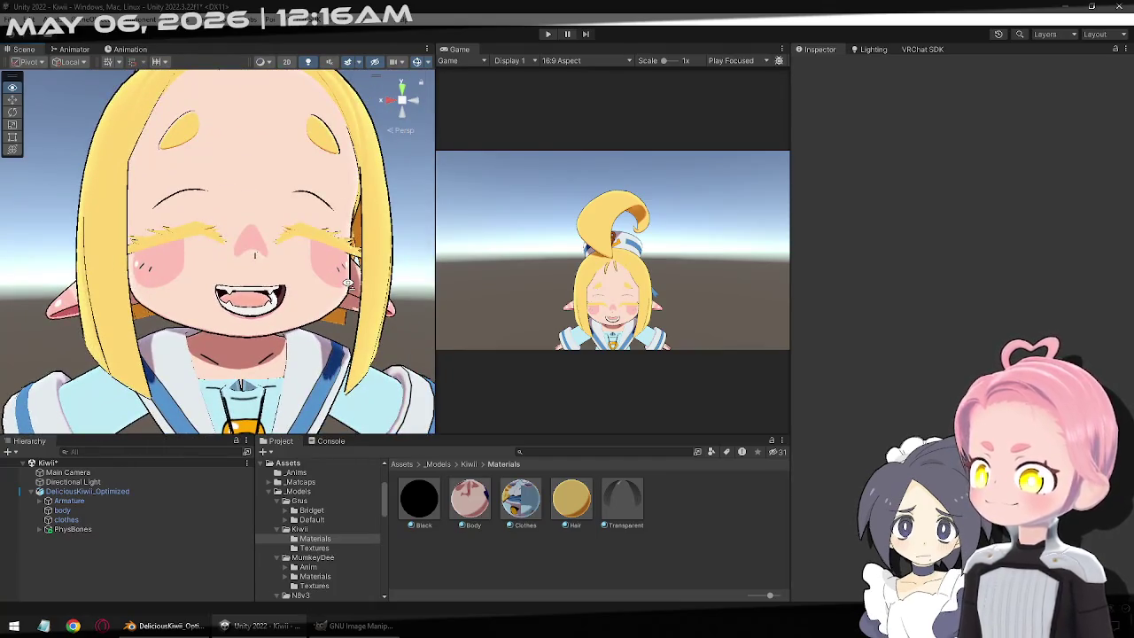
Check the smile from a higher angle and take a region screenshot of the face.
left_click(62, 510)
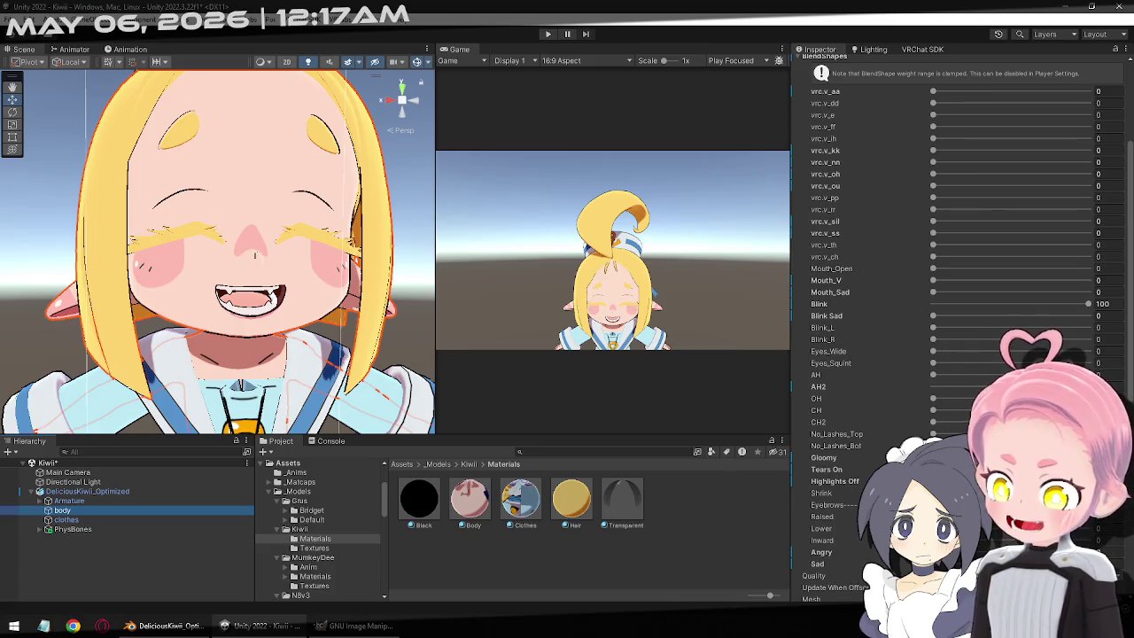
left_click(423, 221)
mouse_move(288, 302)
left_mouse_down("alt")
mouse_move(272, 291)
mouse_move(382, 302)
mouse_move(358, 301)
left_mouse_up("alt")
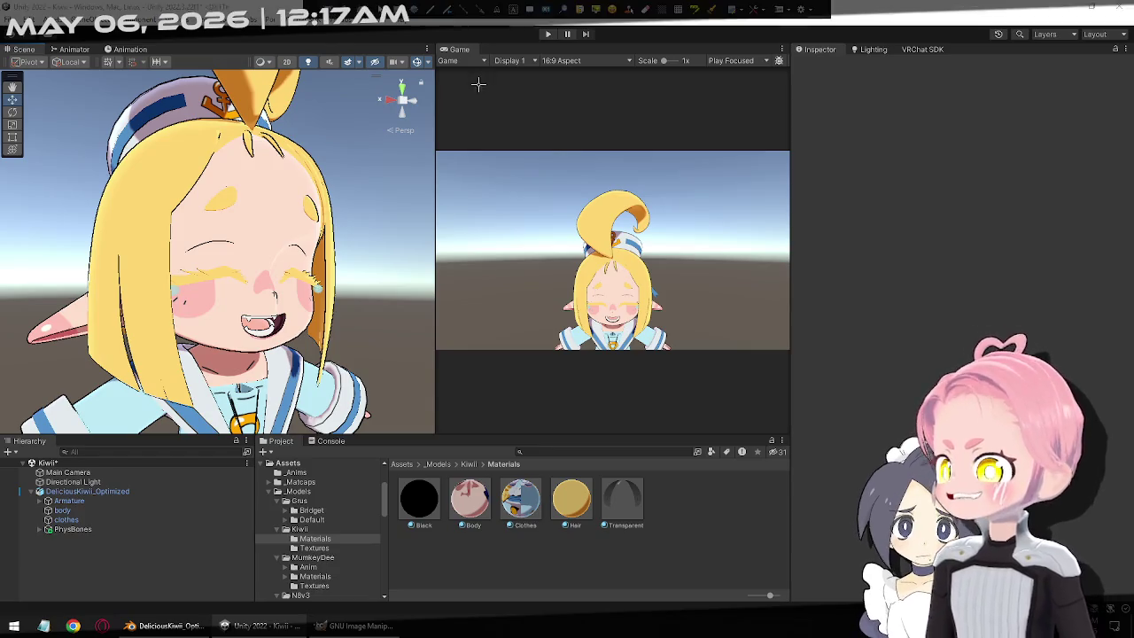
key("ctrl+Print")
mouse_move(62, 104)
left_mouse_down()
mouse_move(295, 359)
mouse_move(363, 390)
left_mouse_up()
Maximize the Scene view, frame the face, and take a region screenshot of it.
right_click(429, 46)
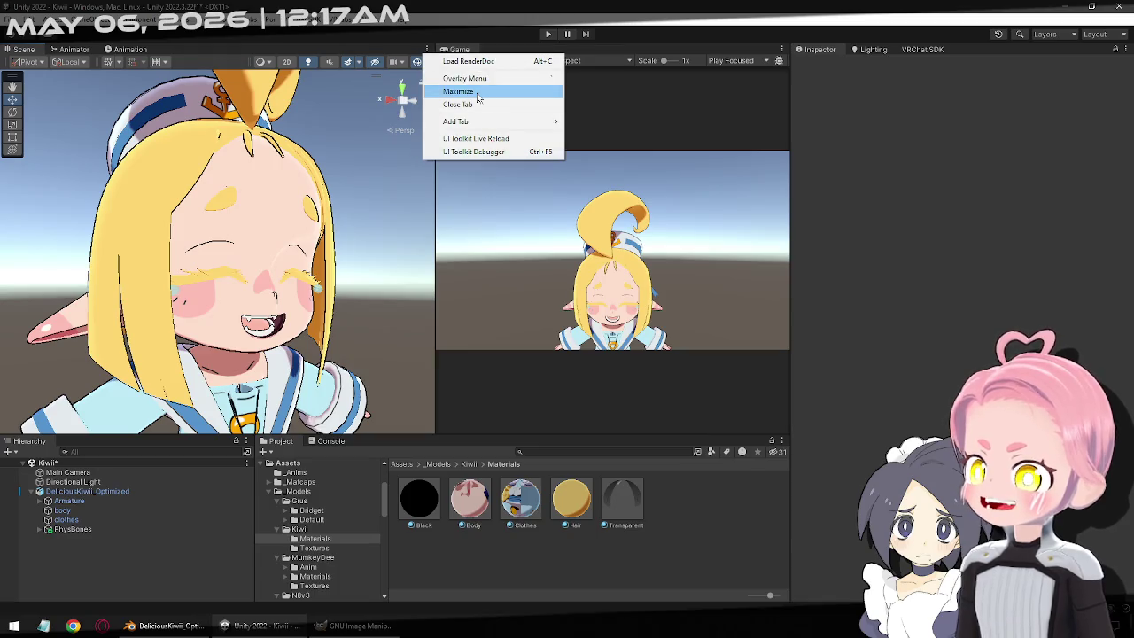
left_click(460, 92)
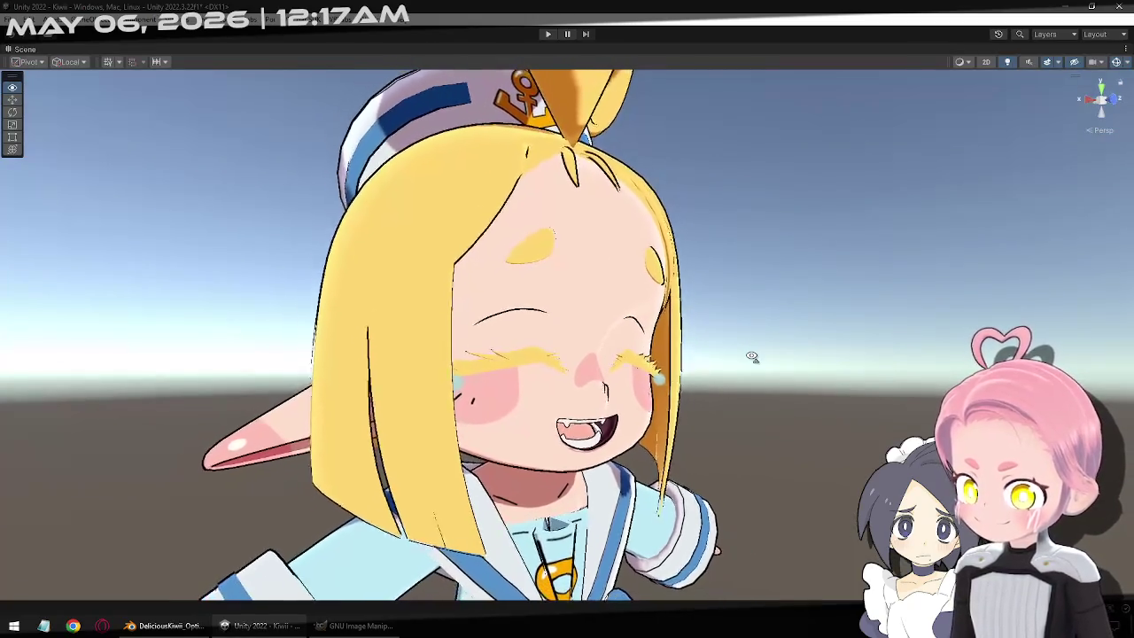
left_click_drag(723, 351, 752, 358, "alt")
key("ctrl+Print")
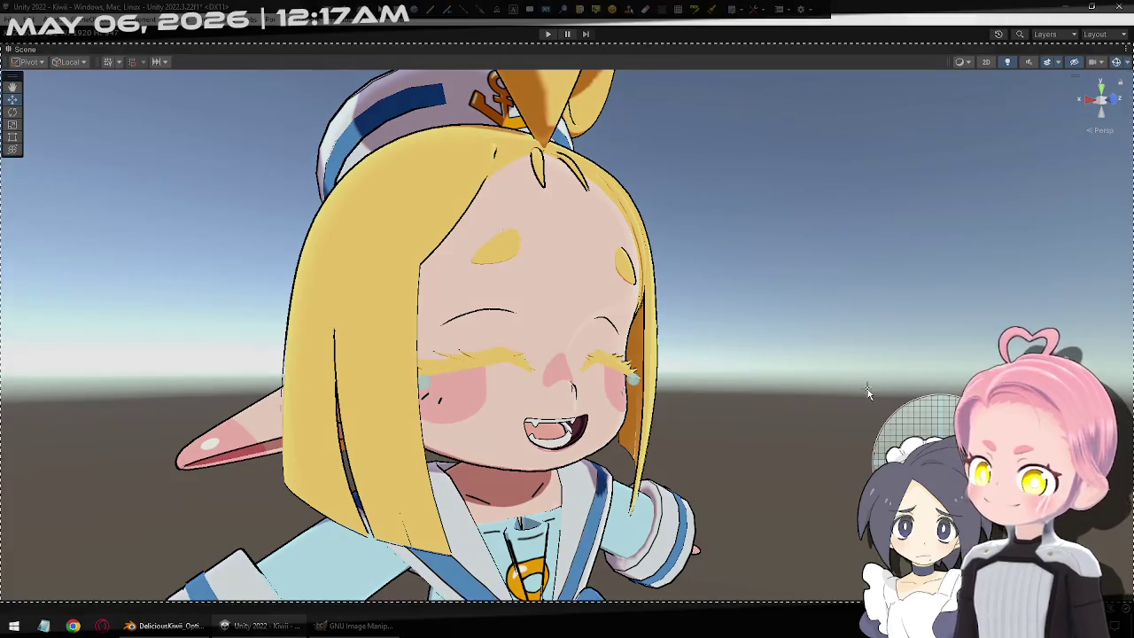
left_click_drag(156, 110, 703, 556)
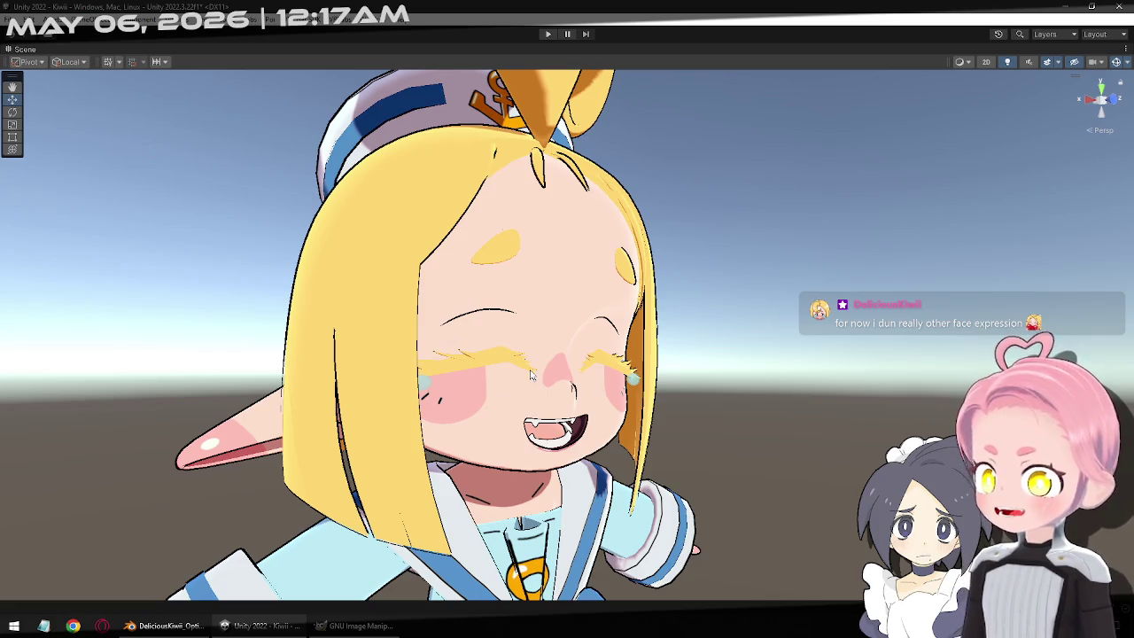
Restore the Scene view to normal size and orbit to face the avatar frontally.
left_click(1126, 50)
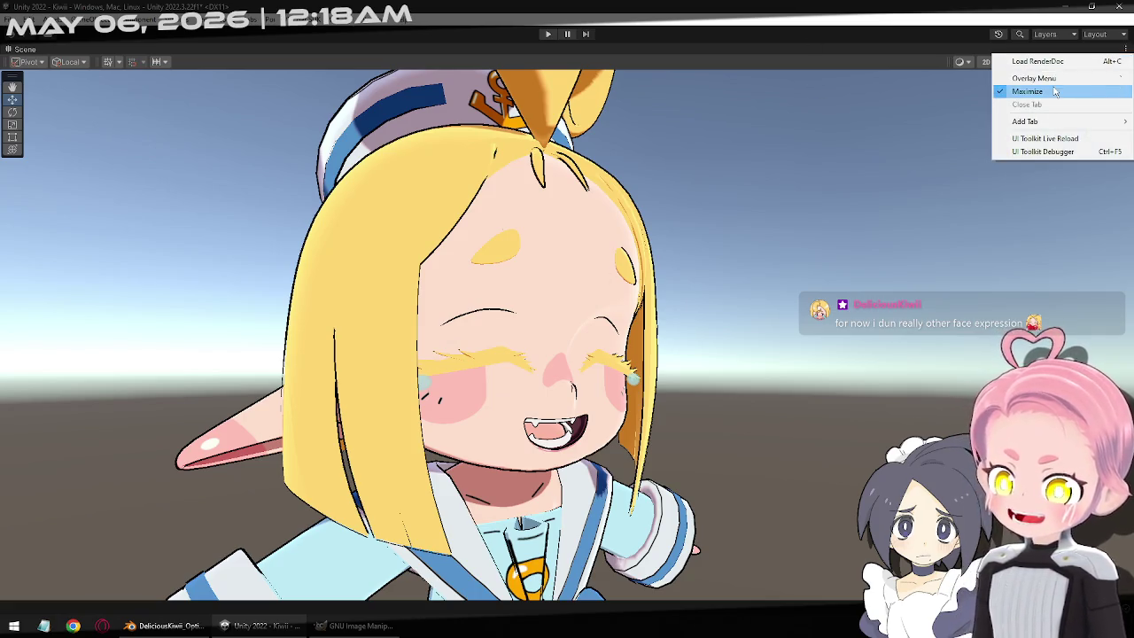
left_click(1010, 93)
left_click_drag(313, 243, 266, 243, "alt")
scroll(265, 243, "up", 5)
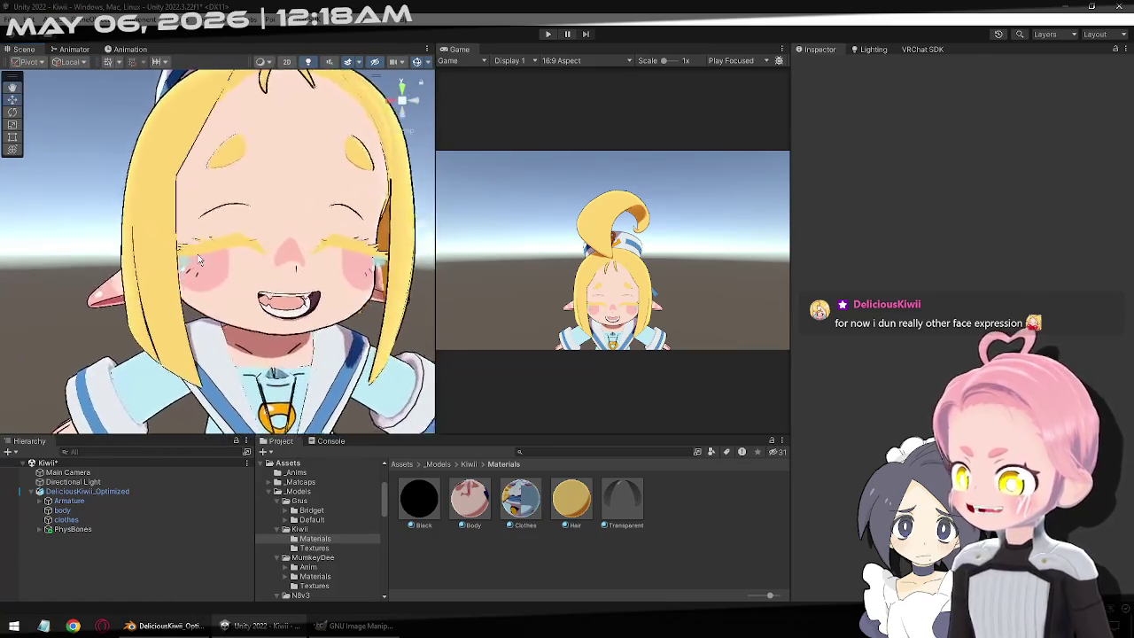
Reset the body's Blink blendshape to 0 and apply the Angry eyebrow shape, viewing the face.
left_click(62, 511)
scroll(957, 337, "down", 3)
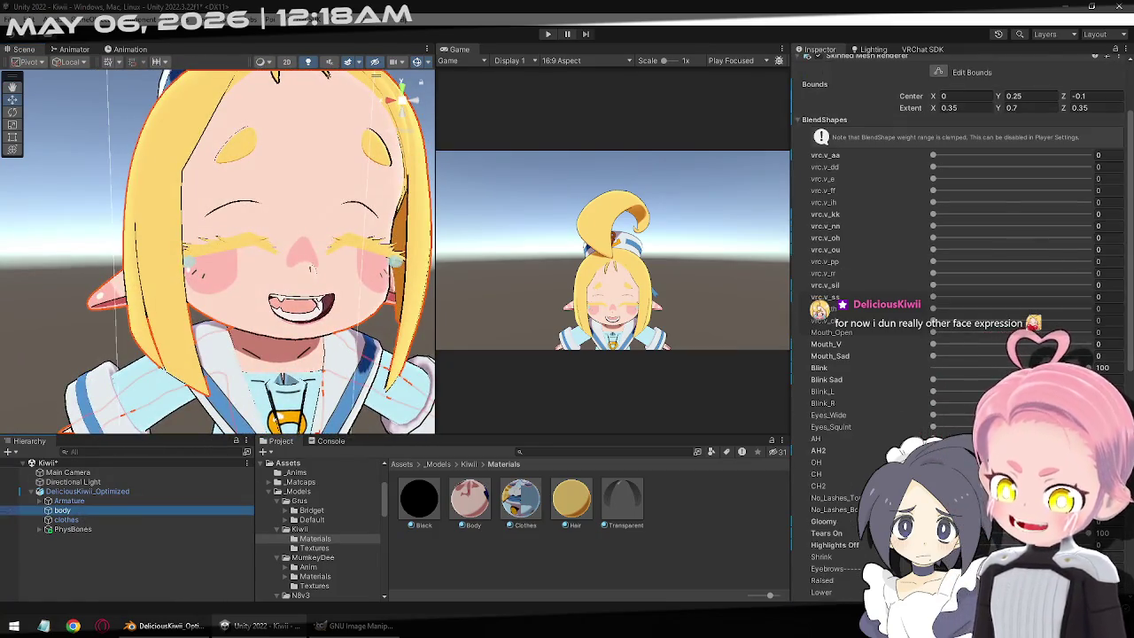
left_click_drag(1089, 367, 862, 370)
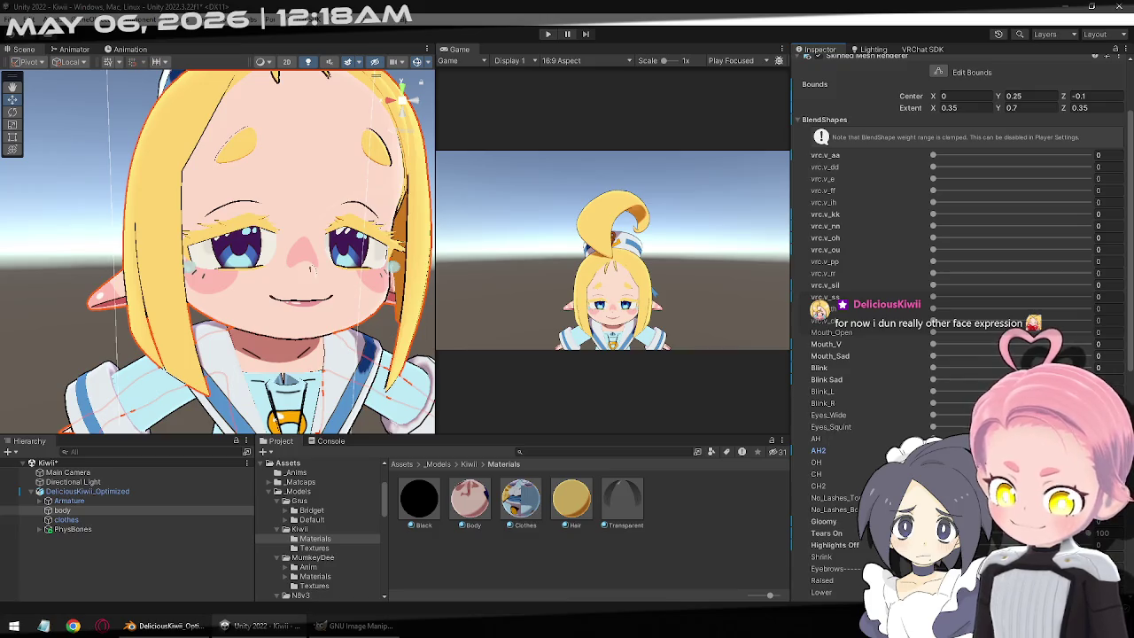
scroll(957, 355, "down", 2)
scroll(957, 354, "down", 2)
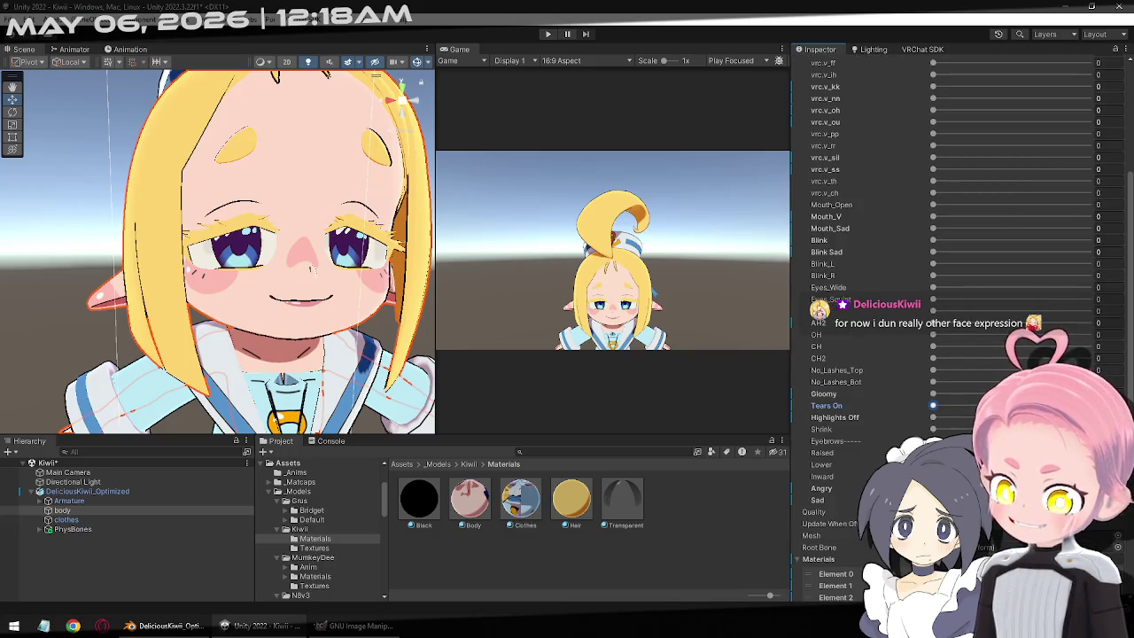
left_click_drag(933, 488, 1064, 488)
left_click_drag(300, 251, 288, 193, "alt")
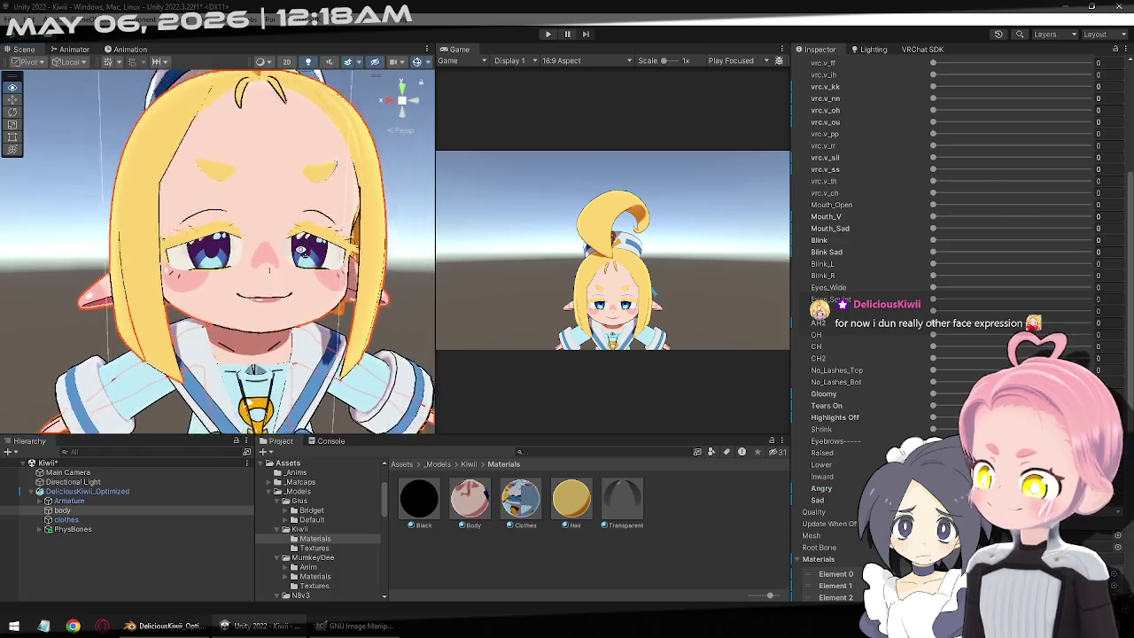
scroll(288, 193, "up", 3)
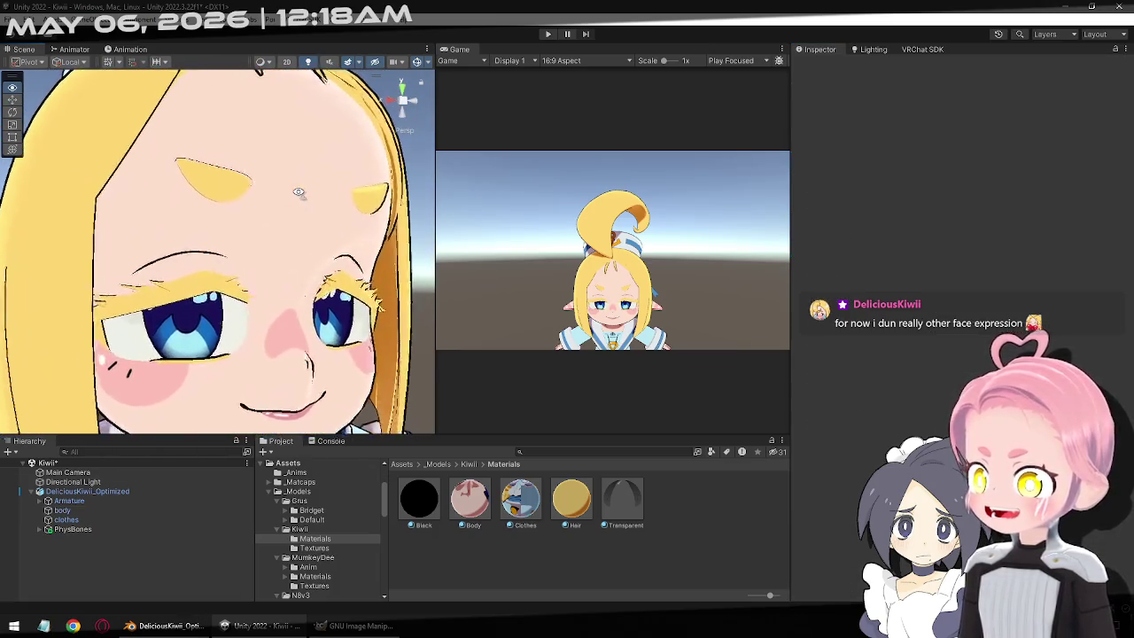
Raise the body's Inward eyebrow blendshape and orbit around the face to check it.
left_click(82, 513)
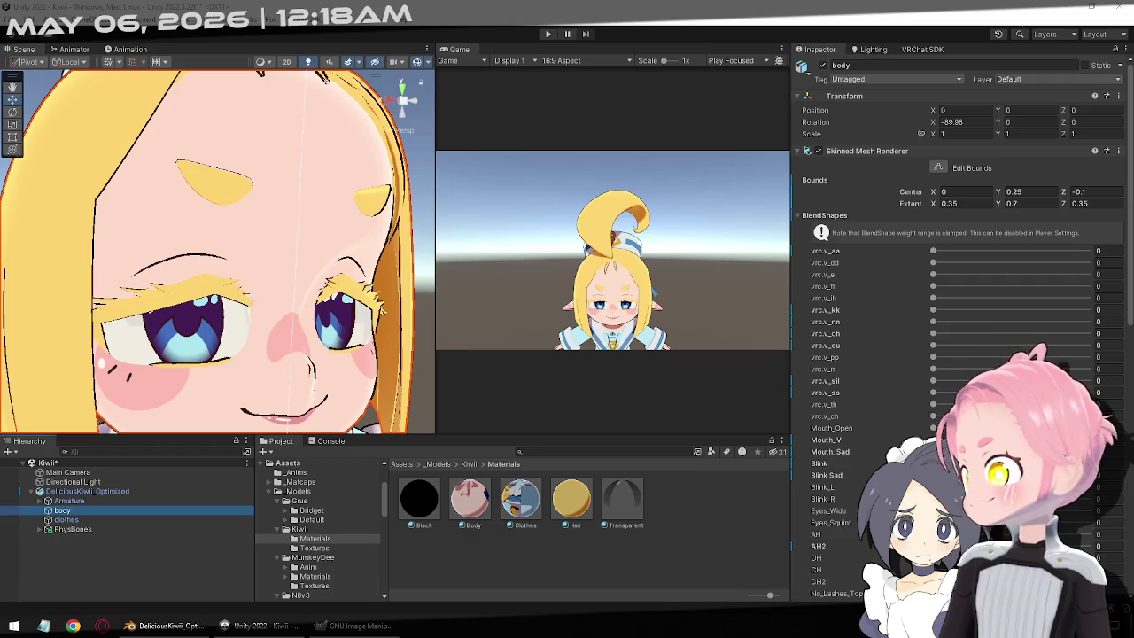
scroll(400, 243, "down", 2)
scroll(401, 243, "down", 1)
mouse_move(400, 243)
left_mouse_down("alt")
mouse_move(367, 267)
mouse_move(309, 229)
mouse_move(331, 247)
mouse_move(390, 226)
mouse_move(379, 240)
left_mouse_up("alt")
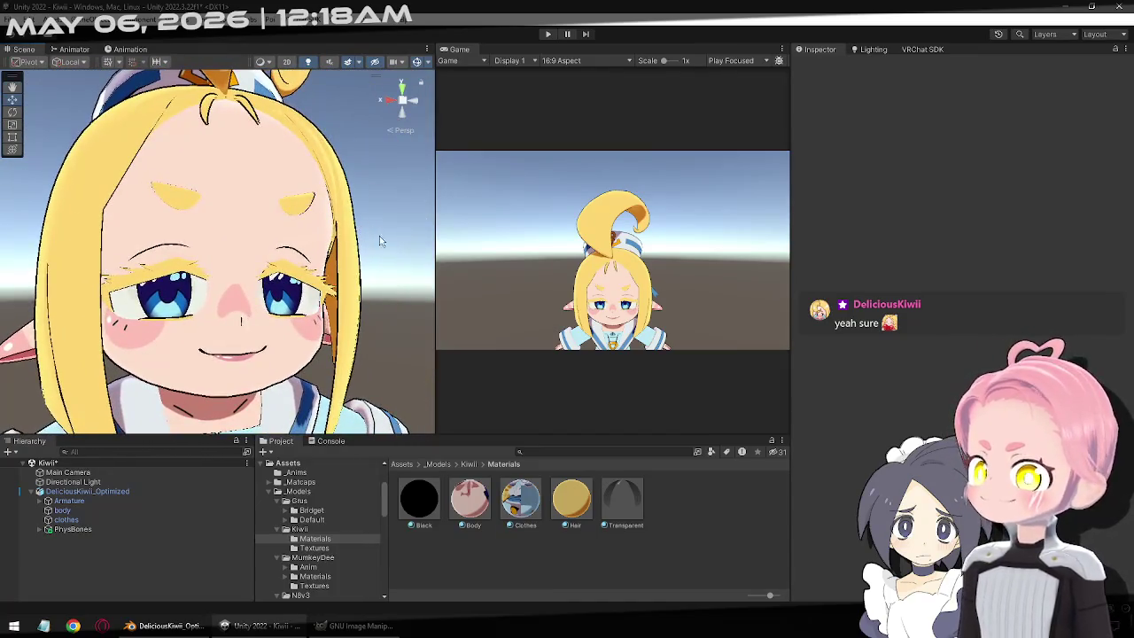
left_click(62, 511)
scroll(957, 319, "down", 10)
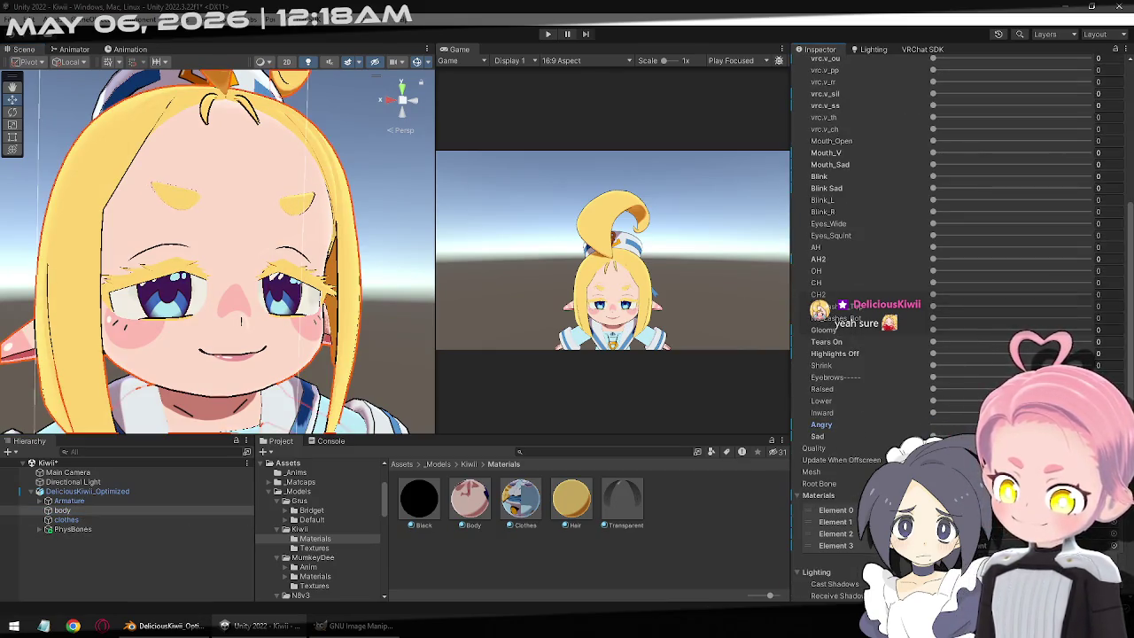
left_click_drag(942, 414, 1010, 413)
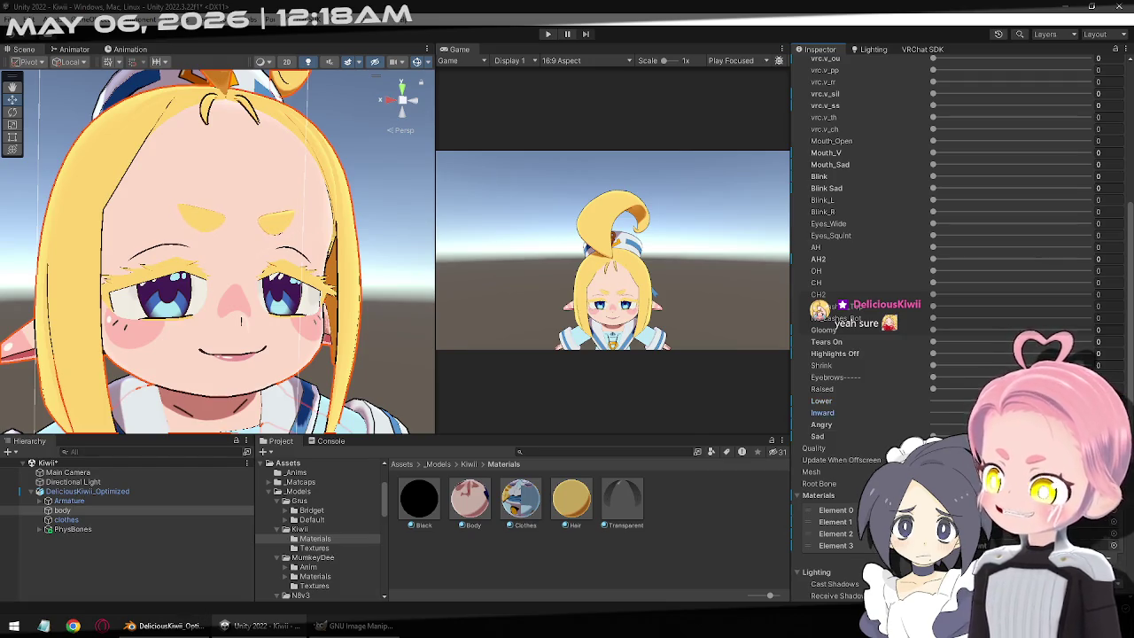
left_click_drag(215, 280, 409, 264, "alt")
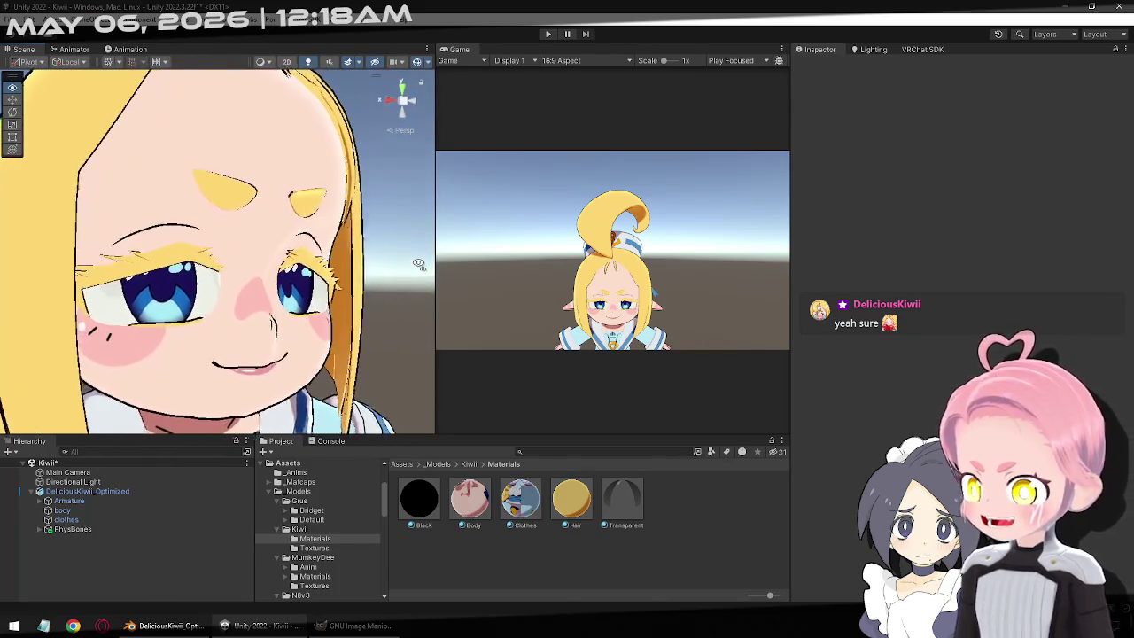
left_click_drag(408, 264, 221, 372, "alt")
Adjust Inward again, then drag the Lower blendshape from 100 back to 0.
left_click(62, 511)
scroll(957, 266, "down", 10)
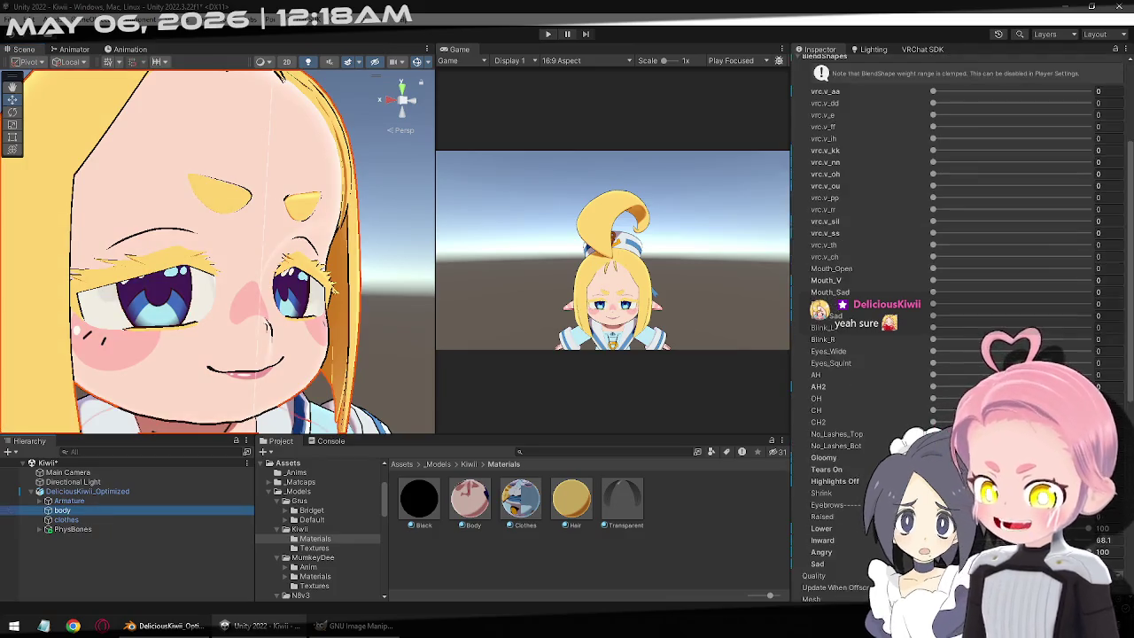
scroll(957, 266, "down", 10)
left_click(1104, 380)
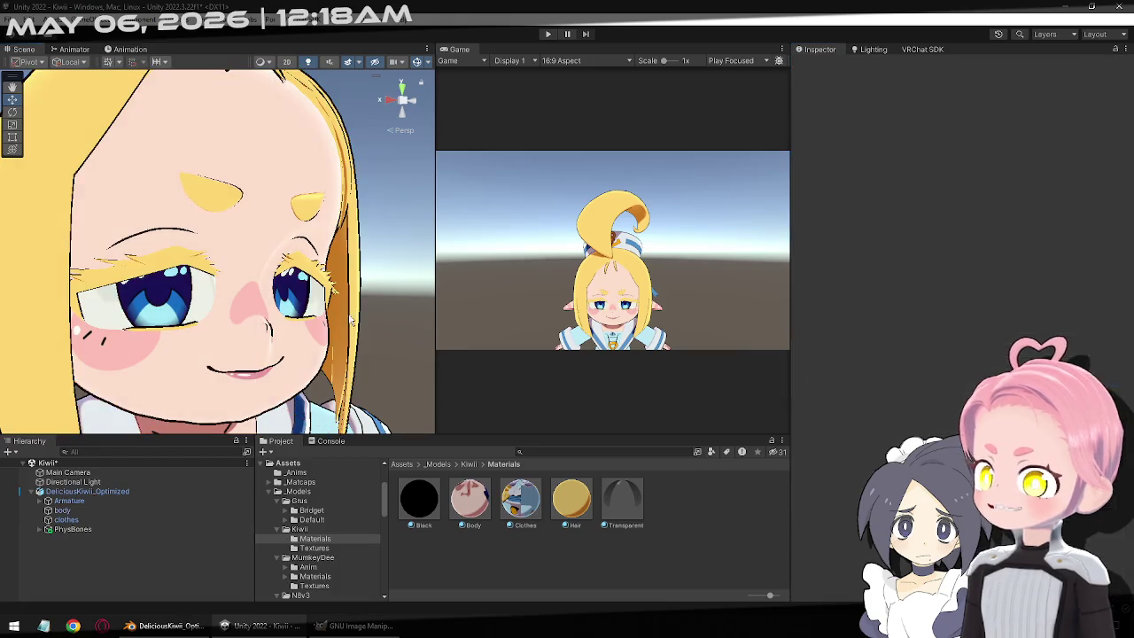
key("Escape")
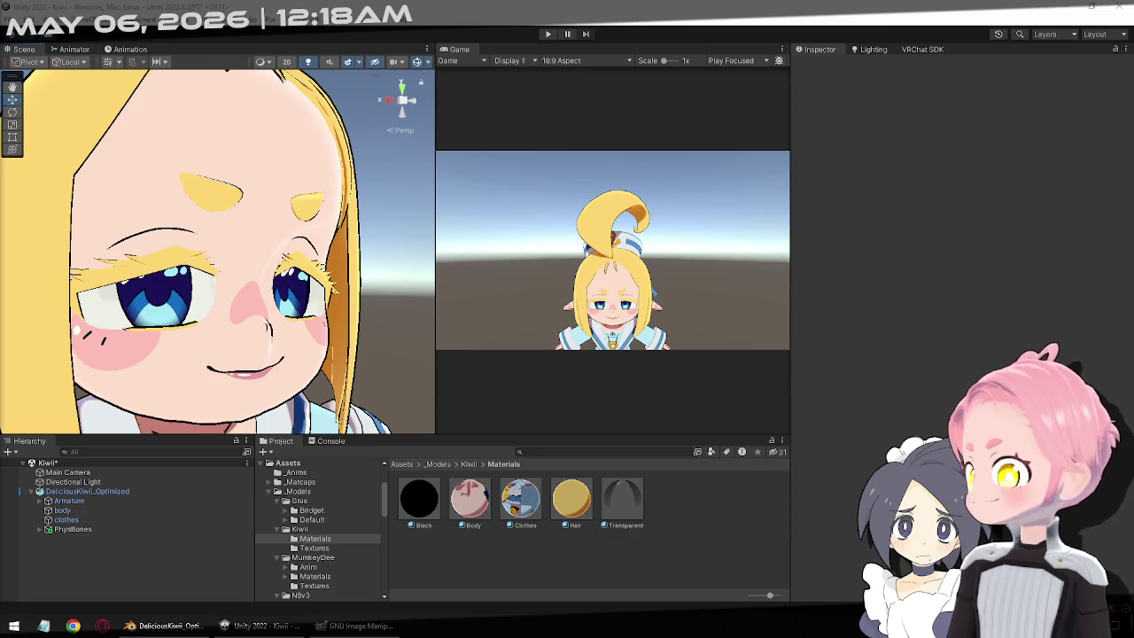
left_click_drag(266, 241, 334, 242, "alt")
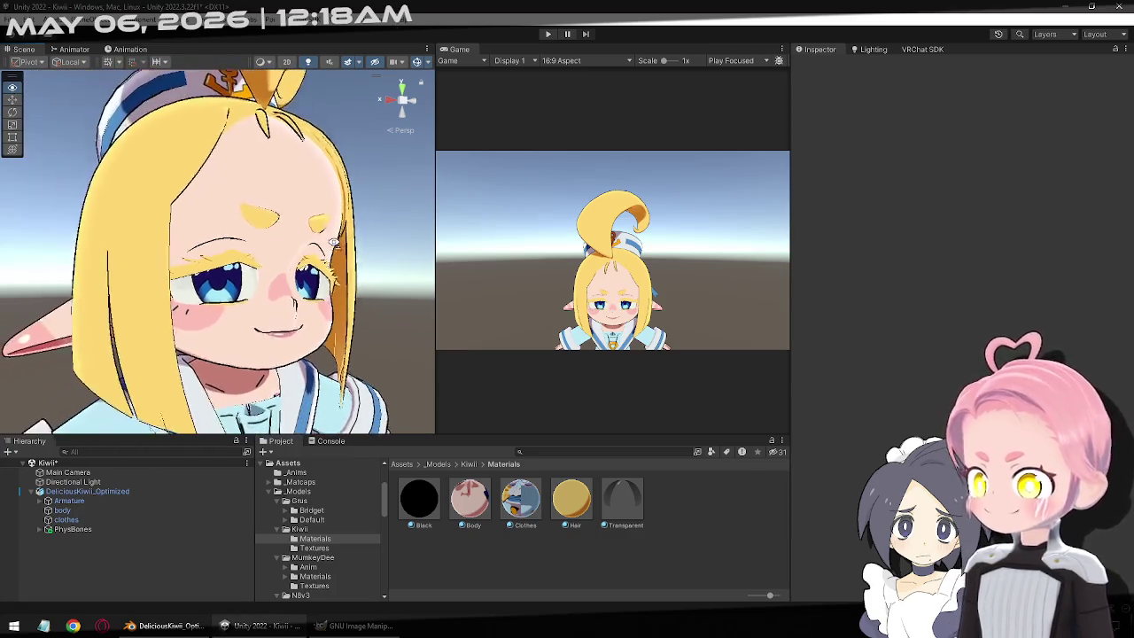
left_click(122, 511)
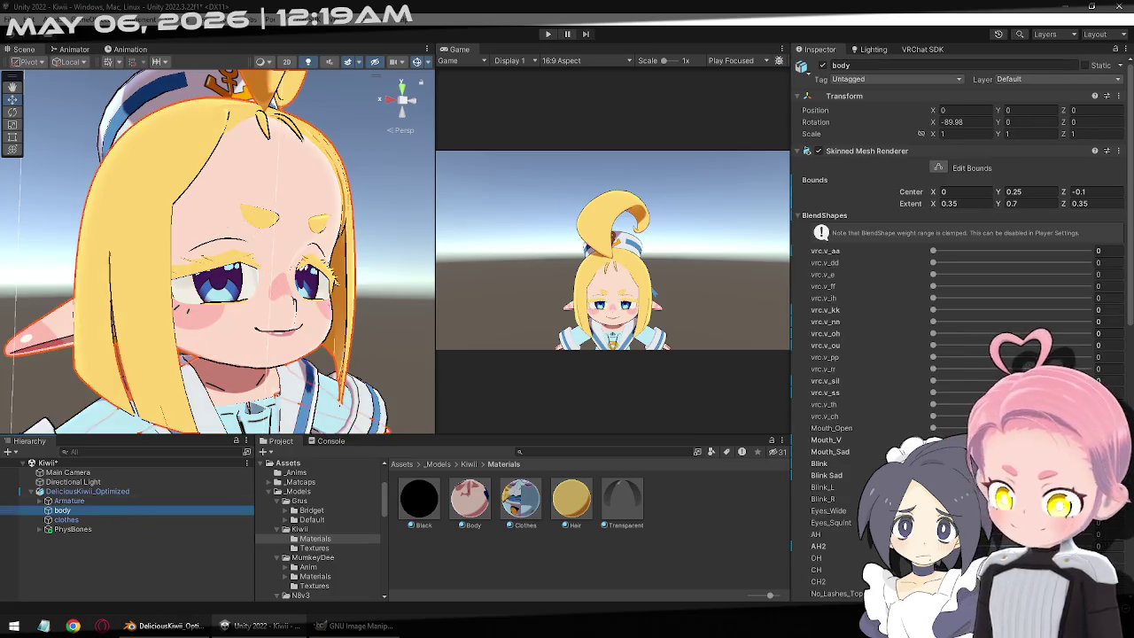
scroll(980, 391, "down", 8)
left_click_drag(975, 369, 847, 386)
mouse_move(282, 275)
left_mouse_down("alt")
mouse_move(339, 241)
mouse_move(266, 275)
left_mouse_up("alt")
scroll(266, 274, "down", 3)
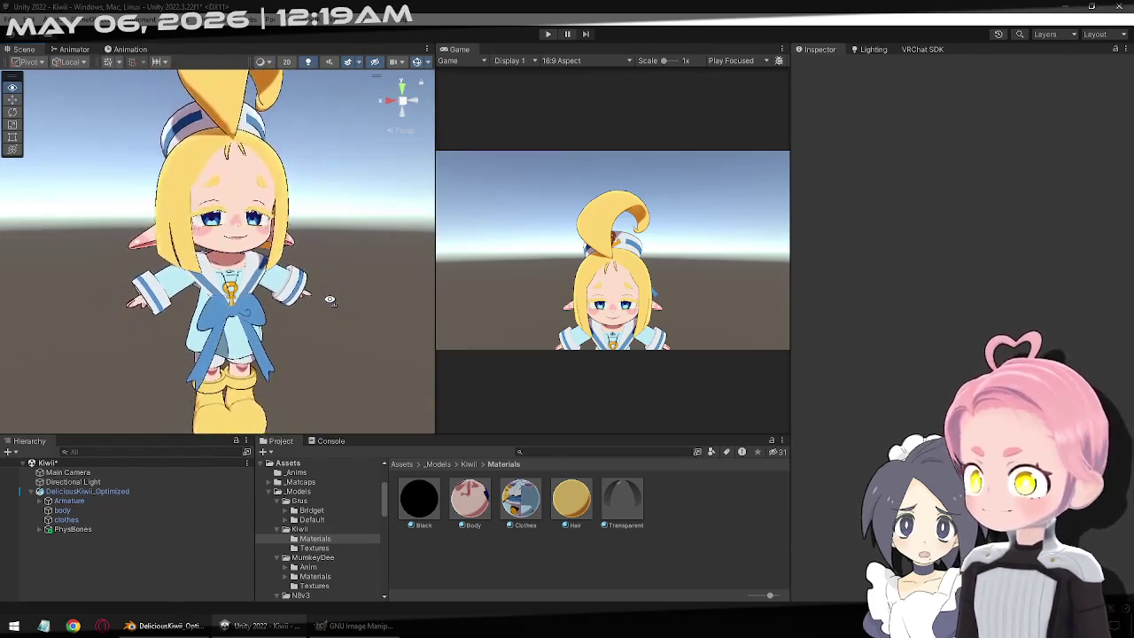
Enter Play mode, select the Hips bone under Armature, and maximize the Scene view.
left_click(548, 34)
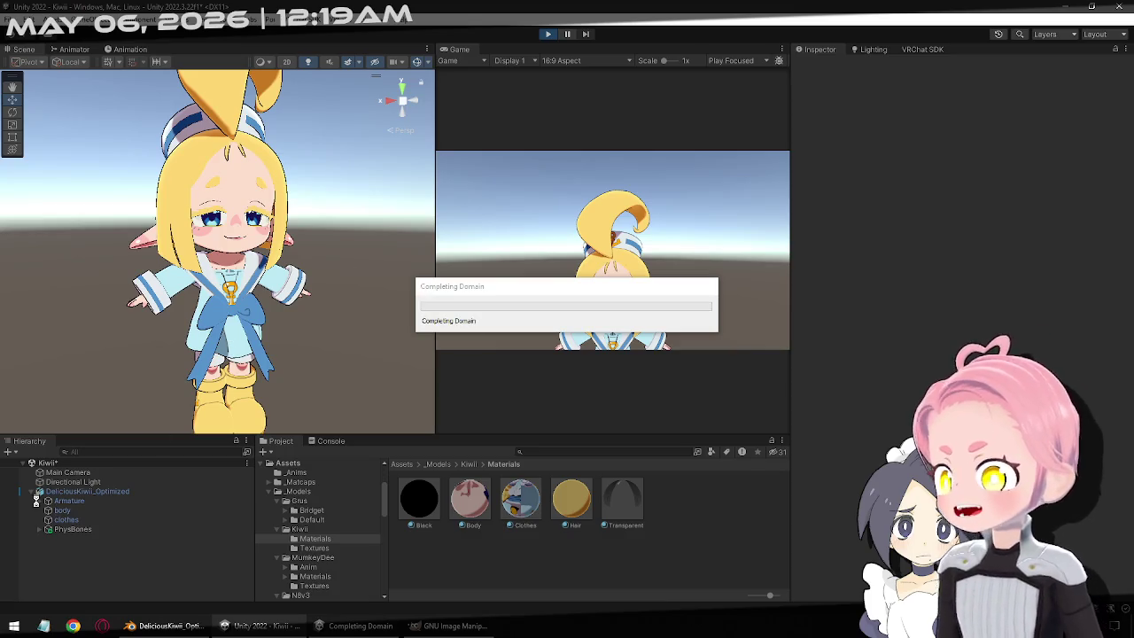
left_click(40, 502)
left_click(69, 512)
left_click_drag(313, 256, 286, 262, "alt")
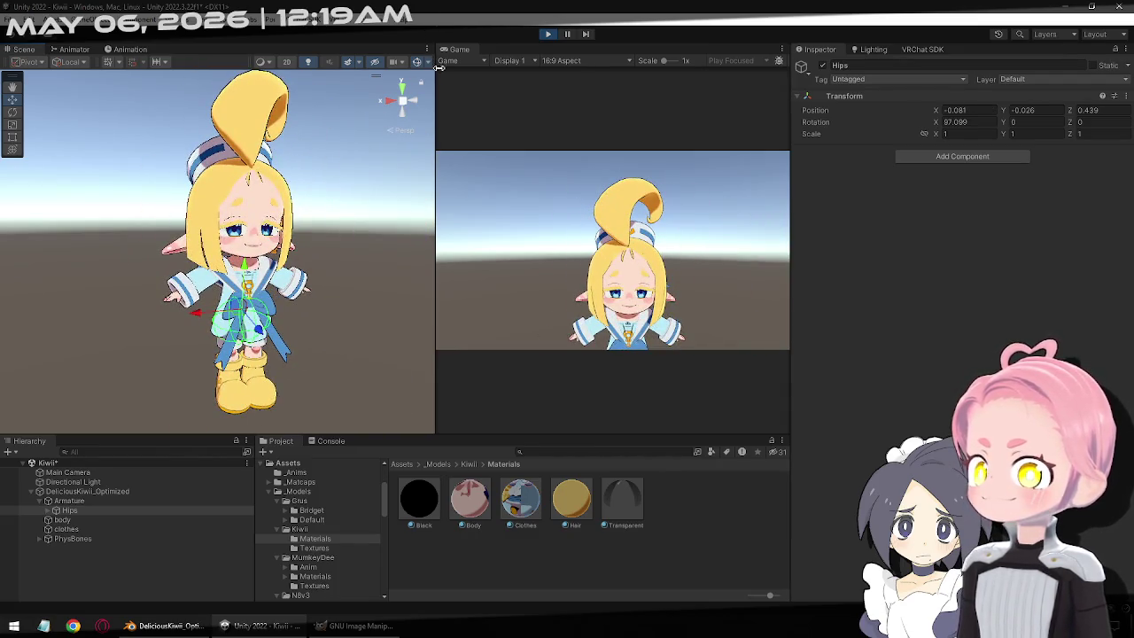
left_click(459, 92)
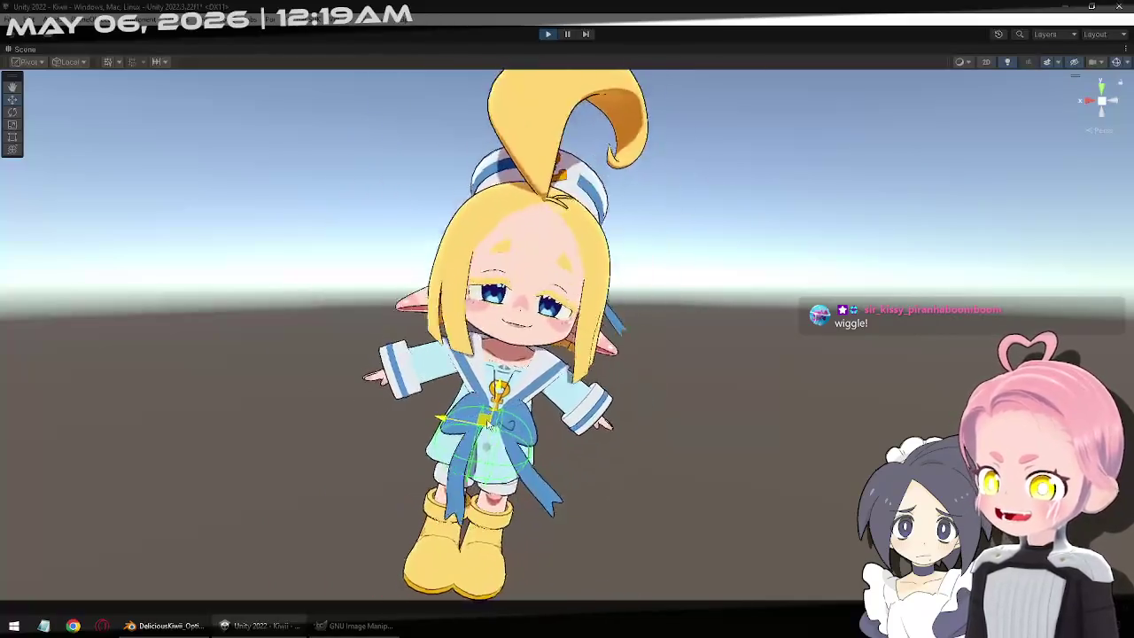
Move and rotate the Hips to test hair and clothes jiggle, then stop Play mode.
mouse_move(494, 451)
left_mouse_down()
mouse_move(447, 397)
mouse_move(496, 424)
mouse_move(382, 372)
mouse_move(514, 397)
mouse_move(594, 355)
left_mouse_up()
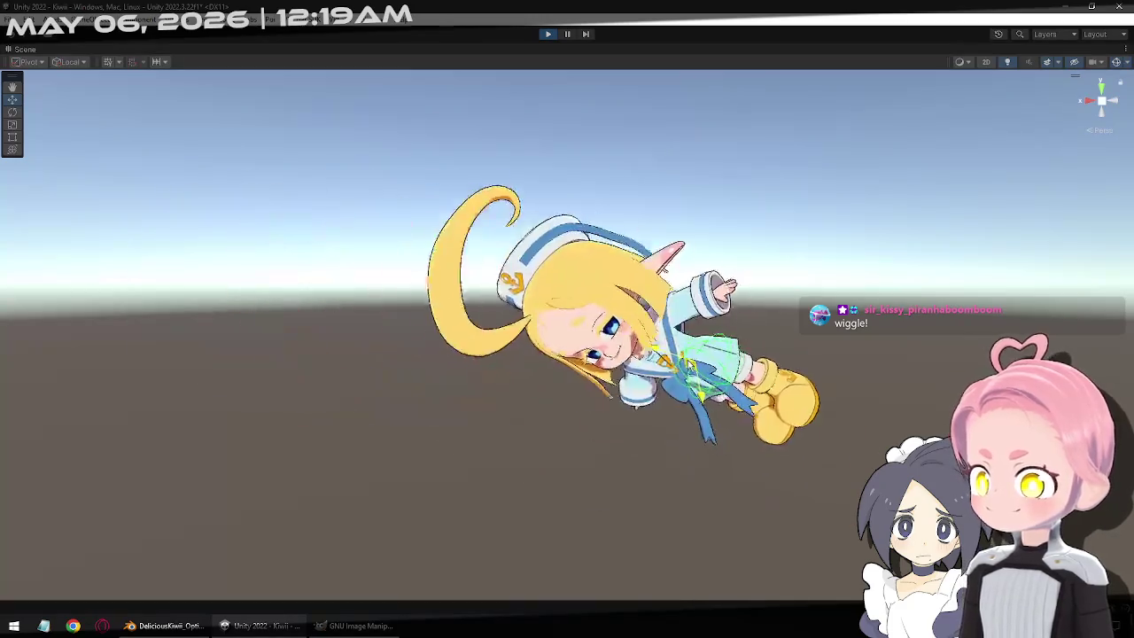
key("e")
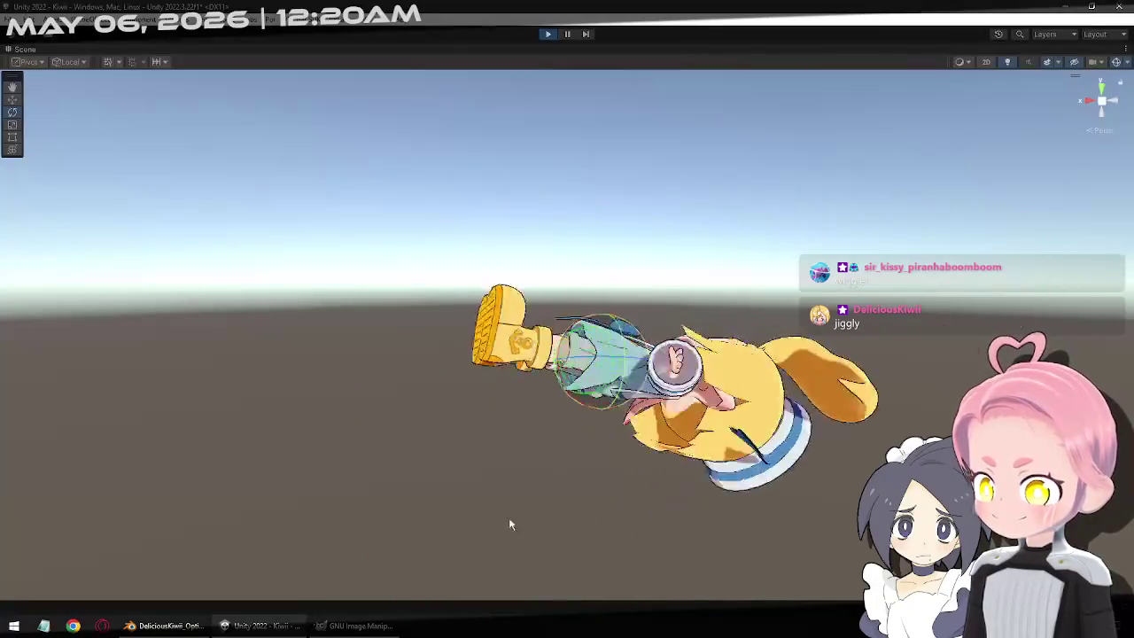
left_click(549, 34)
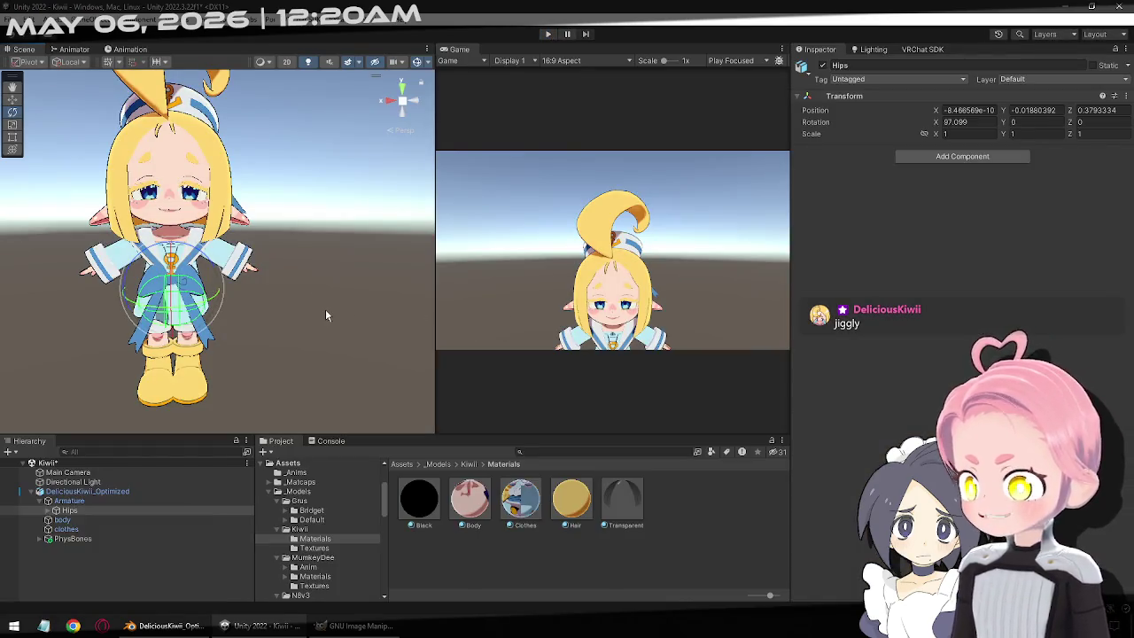
left_click(168, 625)
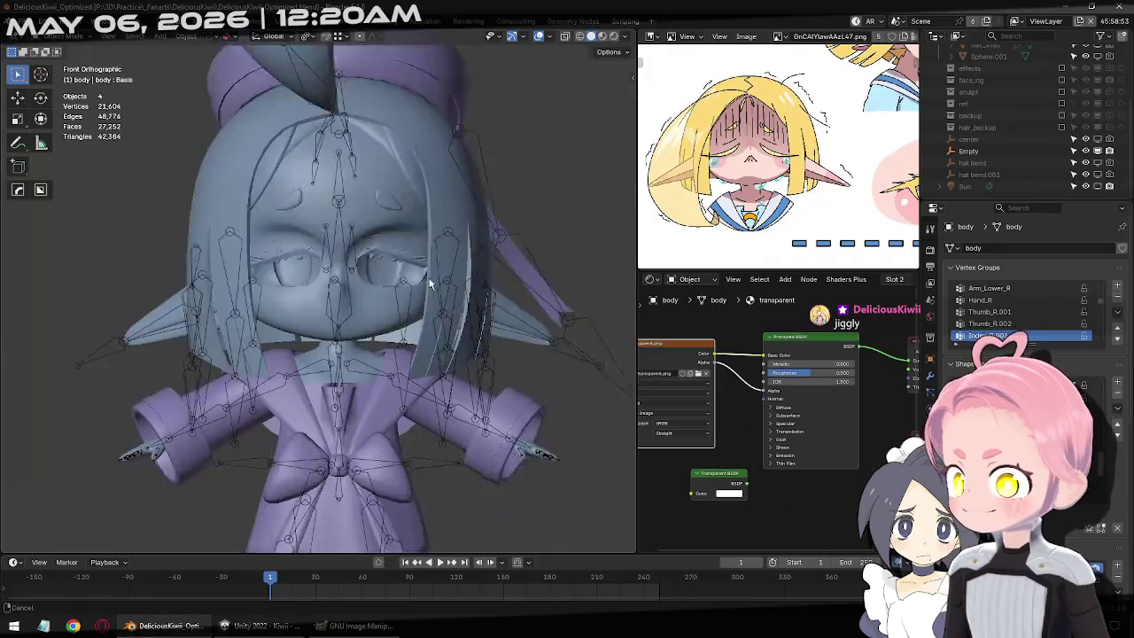
In Edit Mode on the clothes mesh, box-select and hide the shoes, then reveal them.
scroll(429, 284, "down", 3)
scroll(433, 352, "up", 4)
scroll(411, 331, "down", 2)
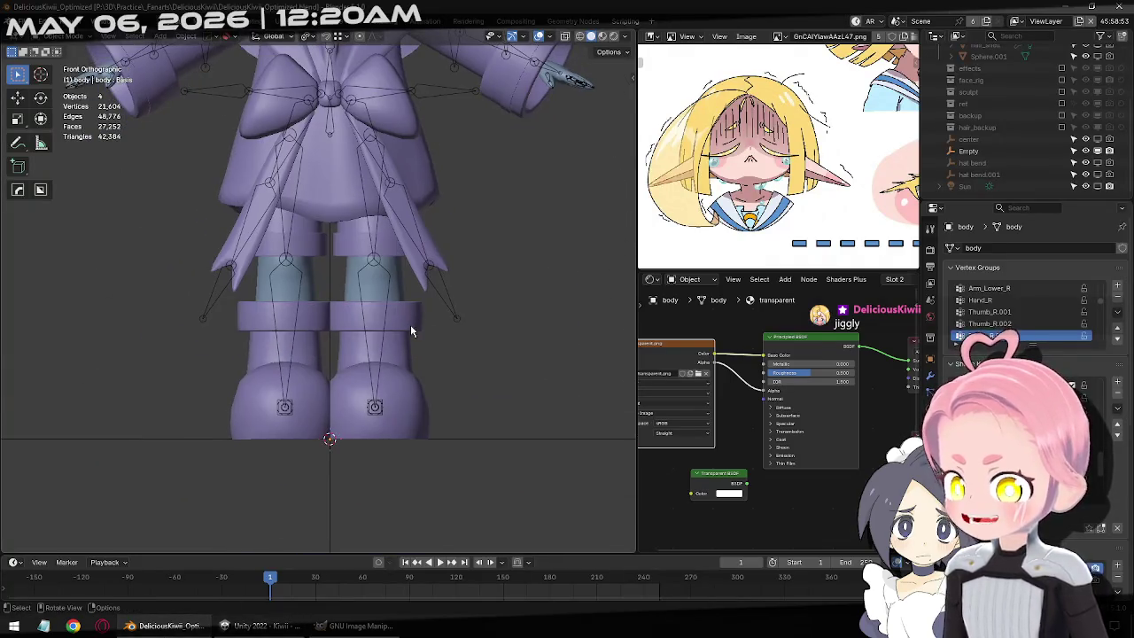
left_click(410, 330)
key("Tab")
key("shift+z")
left_click_drag(487, 477, 184, 293)
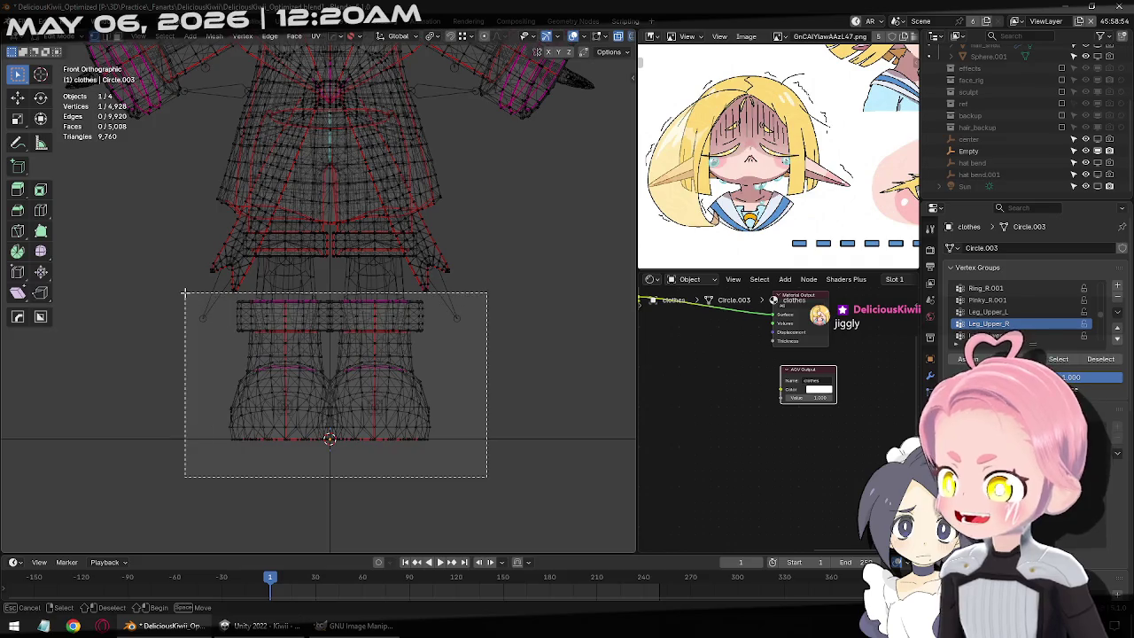
key("h")
key("shift+z")
mouse_move(354, 283)
middle_mouse_down()
mouse_move(385, 321)
mouse_move(304, 303)
mouse_move(355, 289)
mouse_move(361, 274)
mouse_move(302, 284)
mouse_move(311, 279)
mouse_move(461, 246)
mouse_move(399, 293)
mouse_move(412, 238)
mouse_move(402, 260)
middle_mouse_up()
key("alt+h")
Select only the connected shirt-and-sleeves island of the clothes mesh.
scroll(400, 327, "up", 2)
key("a")
key("alt+a")
key("l")
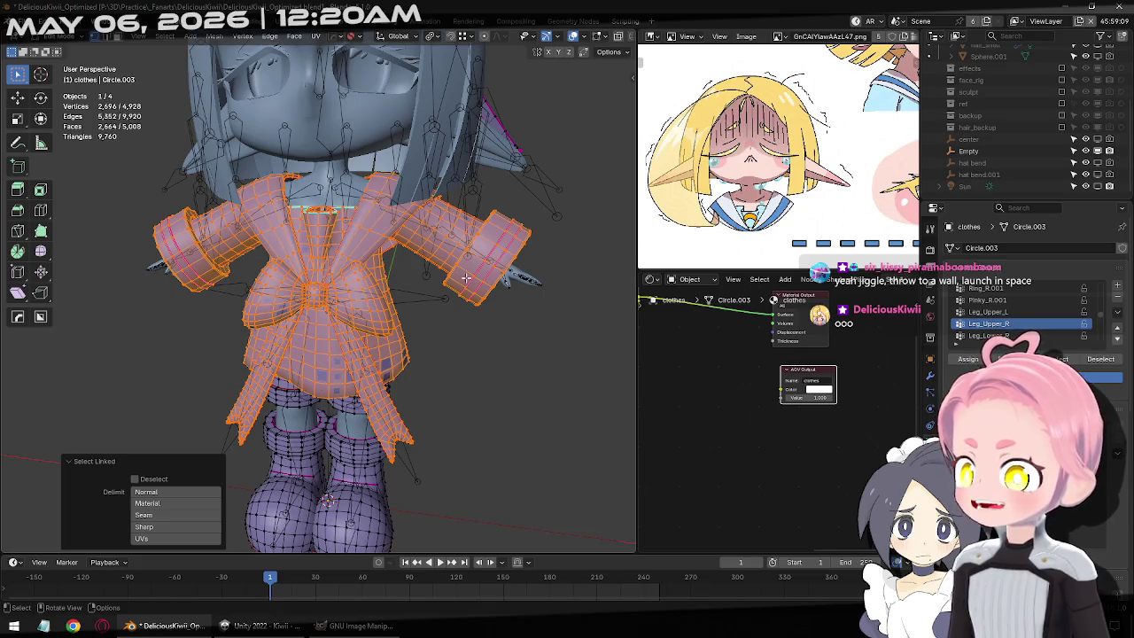
middle_click_drag(421, 317, 509, 71)
mouse_move(384, 304)
middle_mouse_down()
mouse_move(260, 300)
mouse_move(192, 327)
middle_mouse_up()
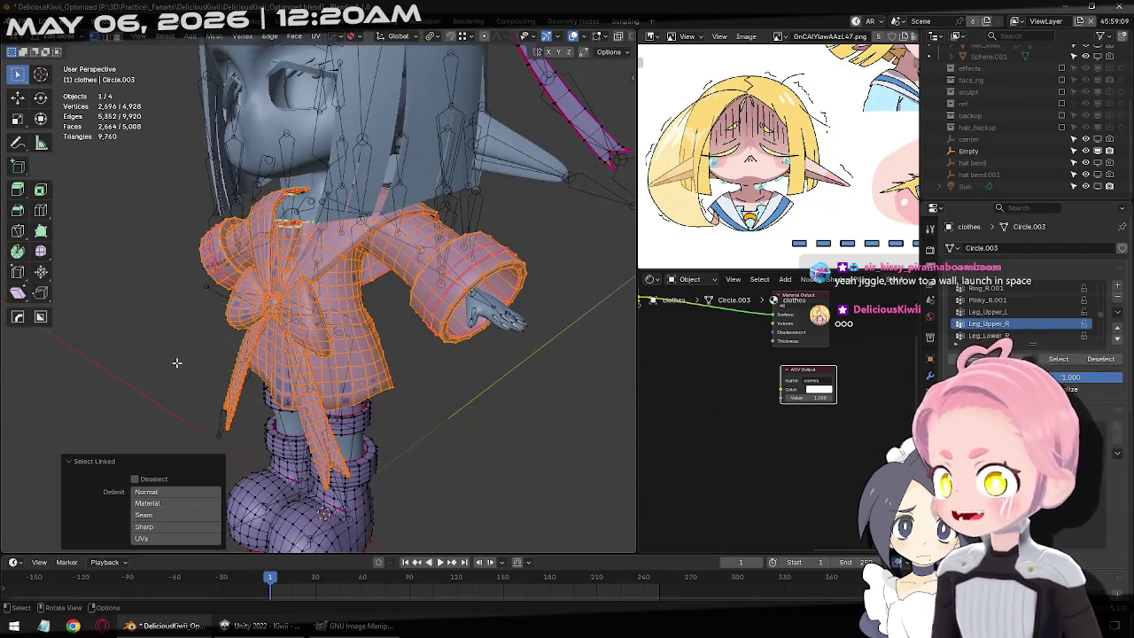
Move the shirt island 0.24777 backward along Y and hide the overlays.
key("g")
key("y")
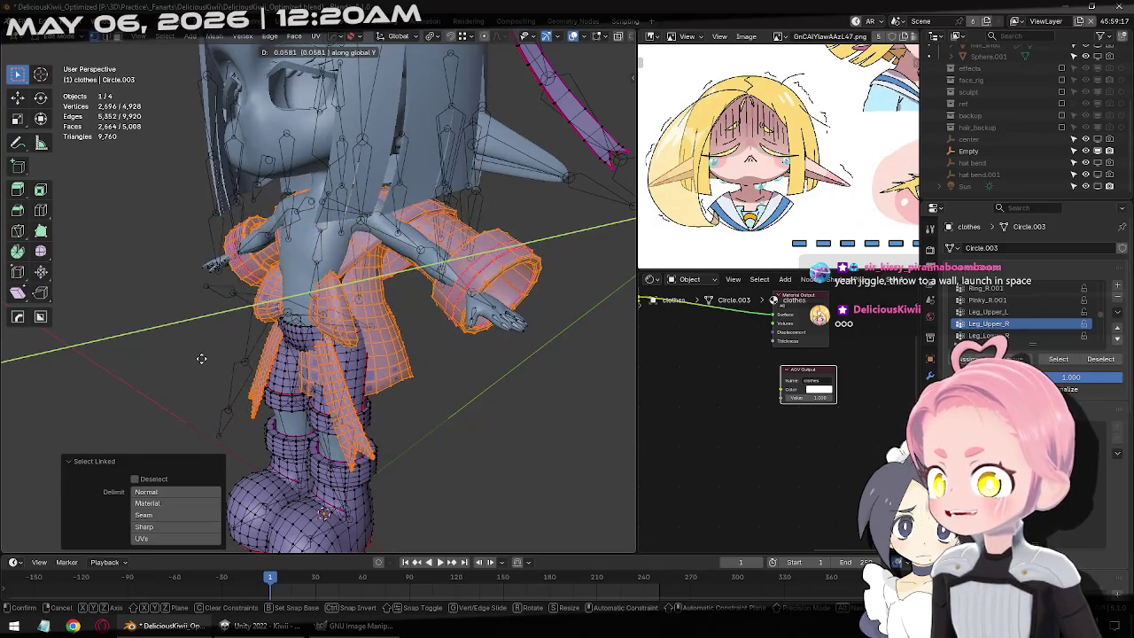
left_click(224, 348)
mouse_move(224, 348)
middle_mouse_down()
mouse_move(515, 79)
mouse_move(385, 267)
middle_mouse_up()
key("shift+alt+z")
Switch the viewport to Material Preview shading and confirm the shirt's new position.
key("z")
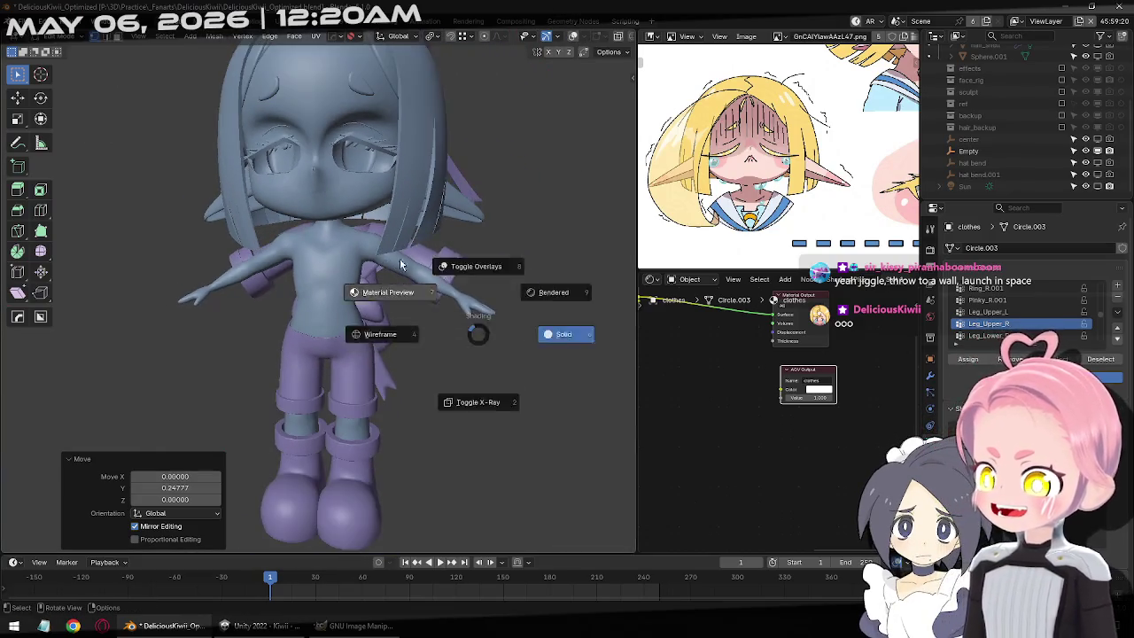
left_click(482, 394)
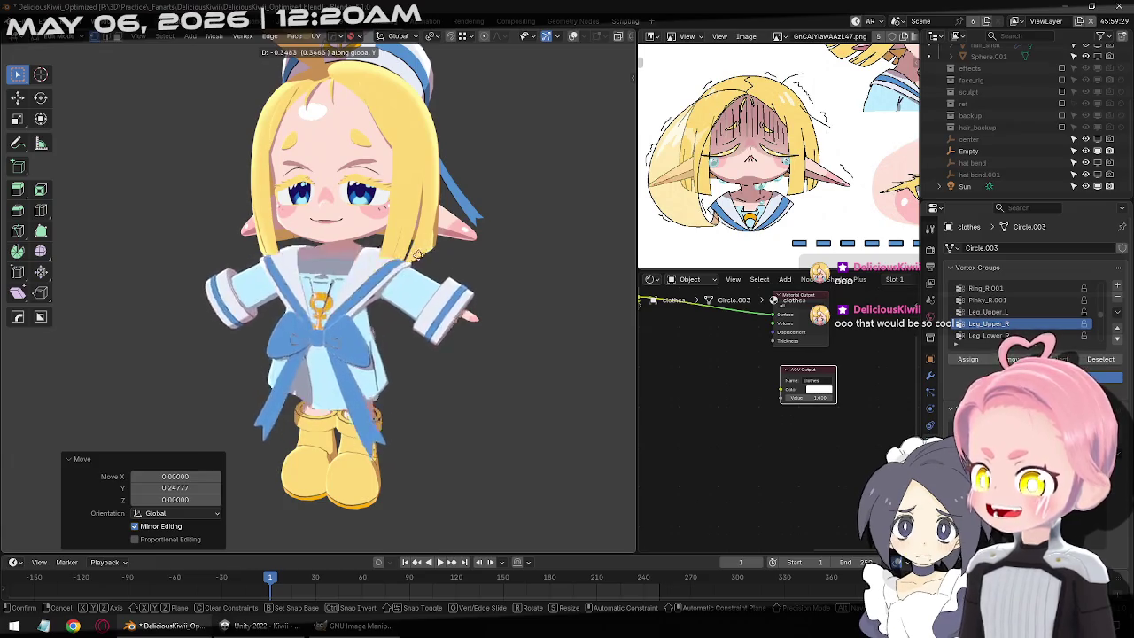
left_click(496, 262)
scroll(408, 266, "up", 3)
scroll(409, 266, "up", 2)
scroll(409, 266, "up", 2)
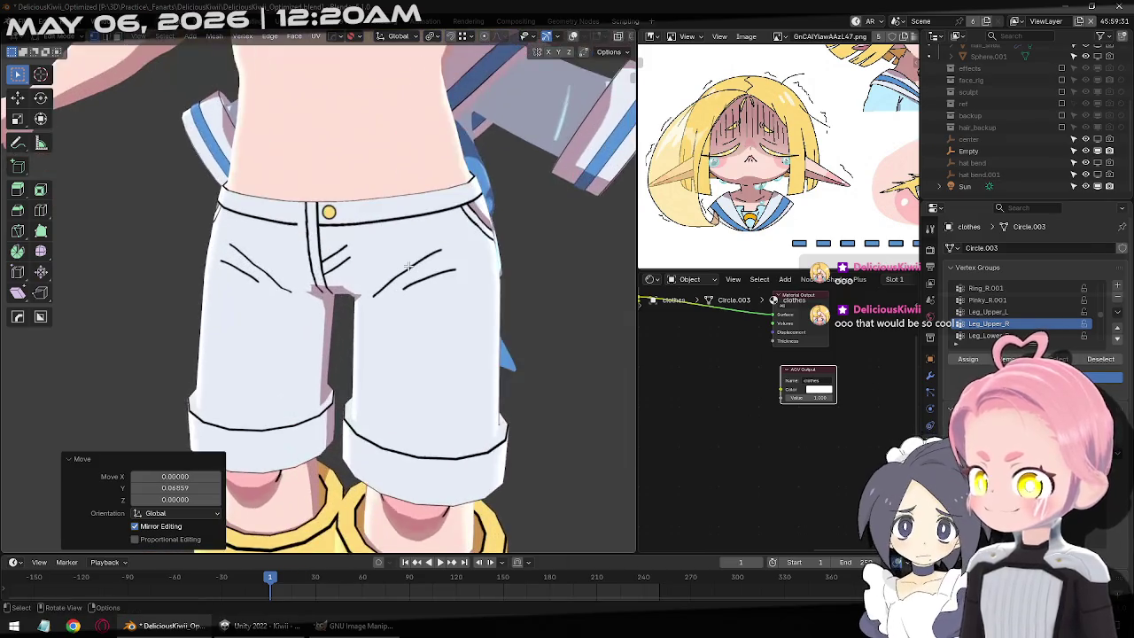
scroll(409, 266, "down", 3)
Orbit around the shorts and pan the reference sheet across its back, front and side views.
middle_click_drag(408, 266, 398, 256)
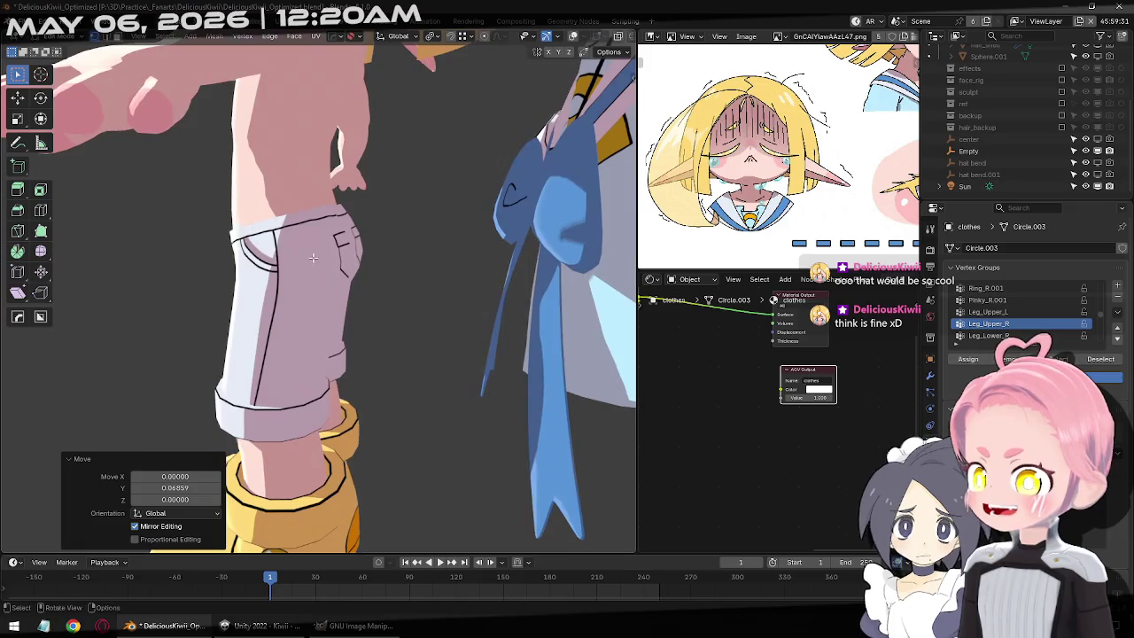
mouse_move(398, 256)
middle_mouse_down()
mouse_move(408, 242)
mouse_move(443, 248)
middle_mouse_up()
scroll(409, 242, "down", 4)
scroll(645, 186, "down", 3)
scroll(645, 186, "up", 2)
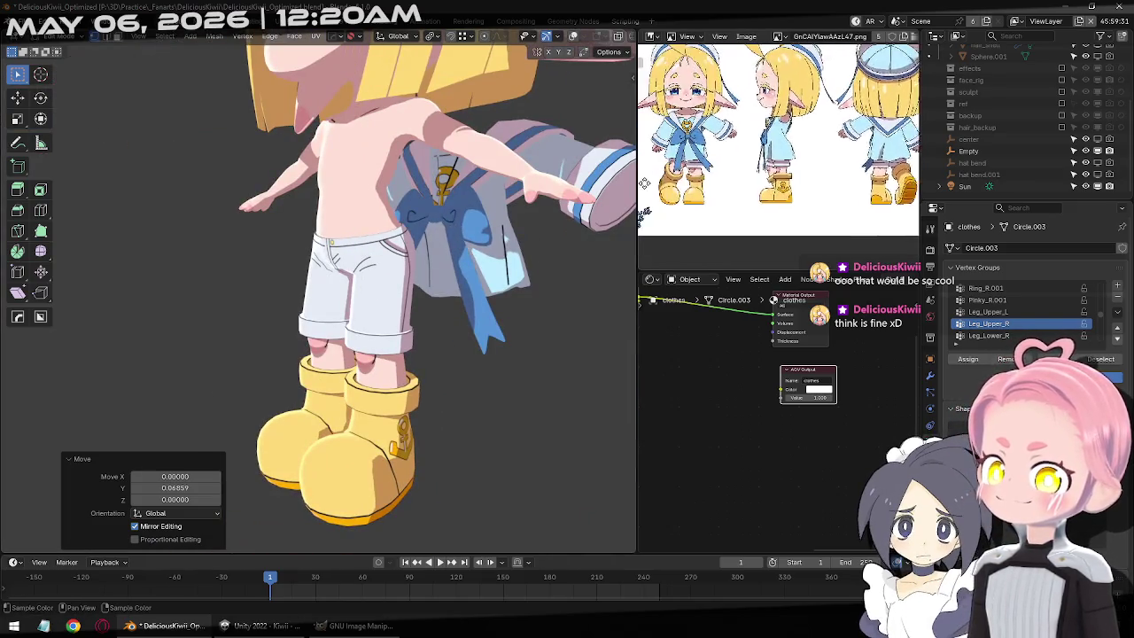
scroll(738, 198, "up", 3)
middle_click_drag(738, 197, 753, 177)
middle_click_drag(505, 222, 443, 241)
scroll(443, 241, "up", 3)
scroll(643, 221, "down", 2)
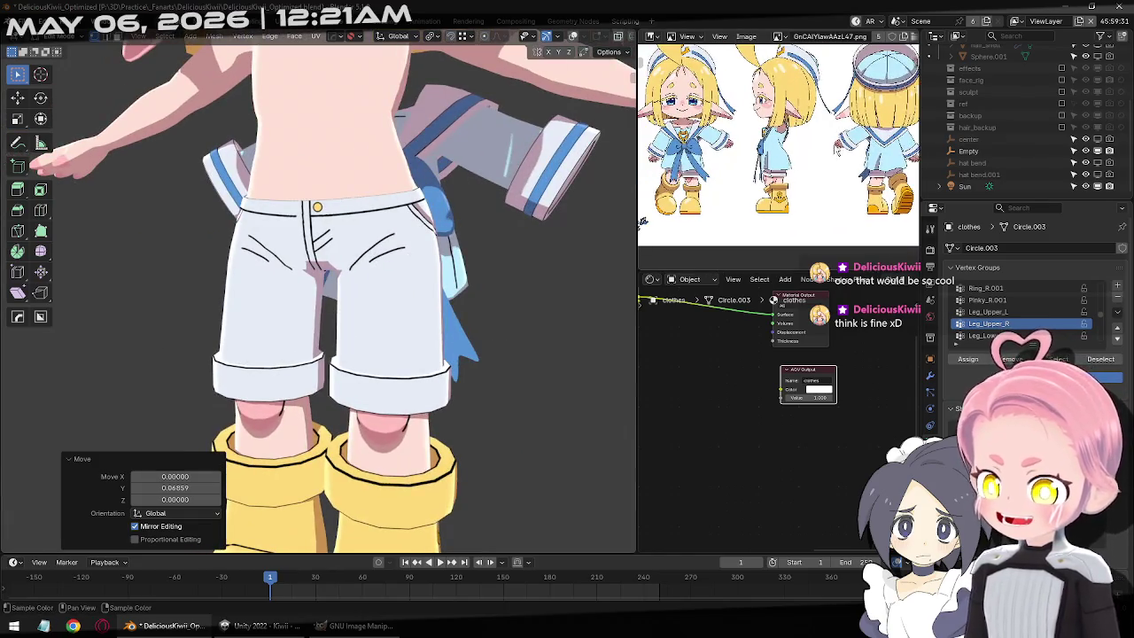
middle_click_drag(744, 145, 842, 146)
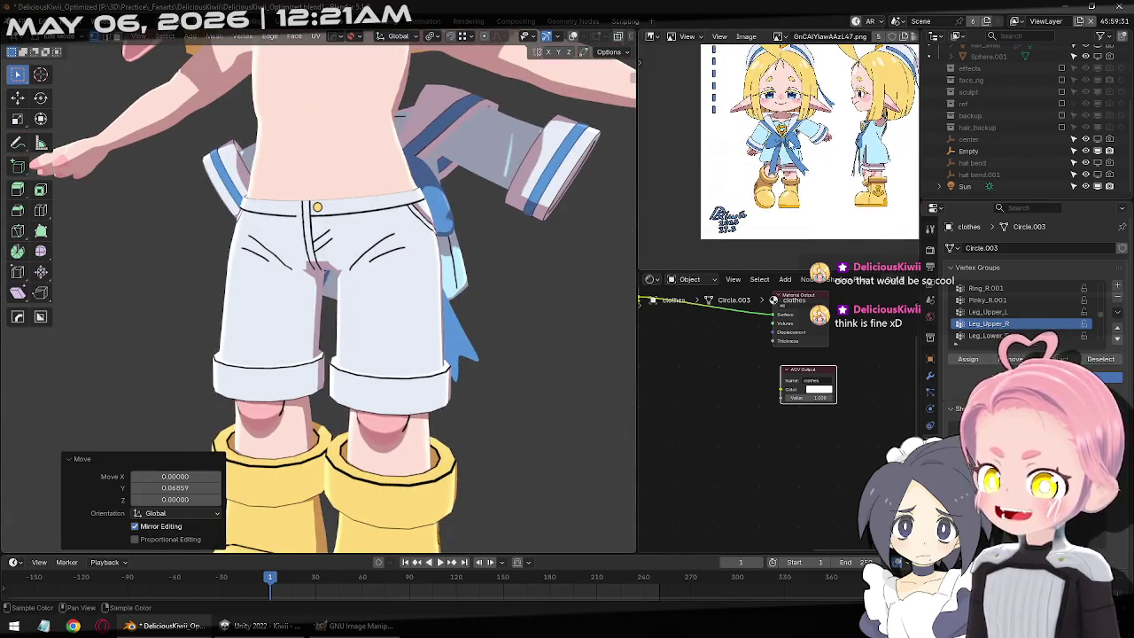
Switch the reference image to F47fHhrbEAAMJES.png, then to GoL_P9KWkAABMDS.png.
left_click(777, 37)
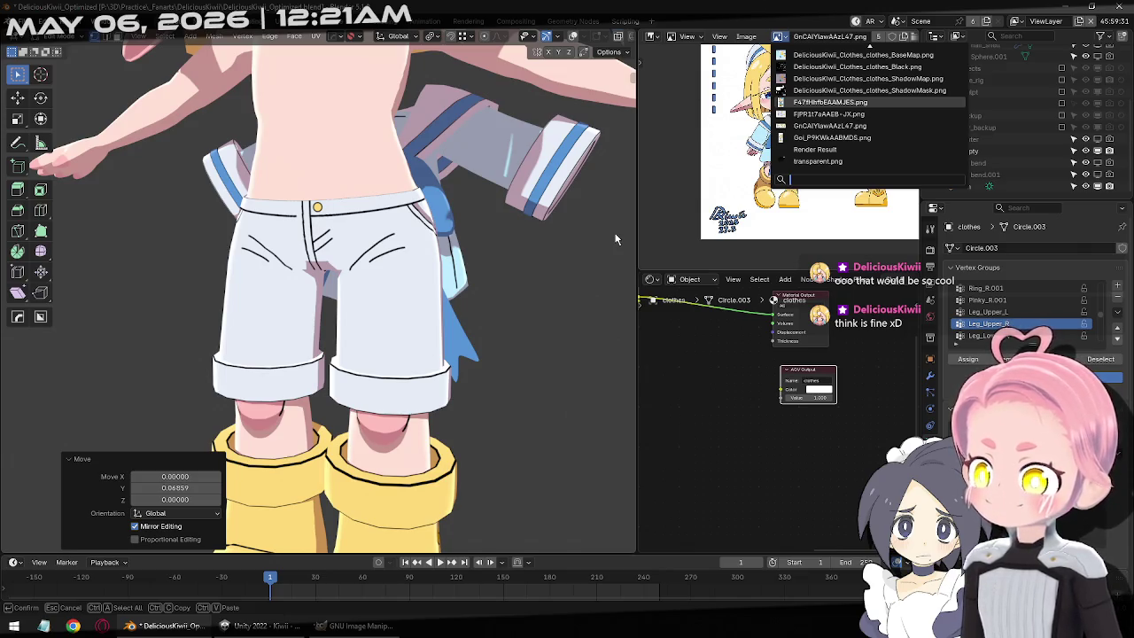
key("Return")
key("Home")
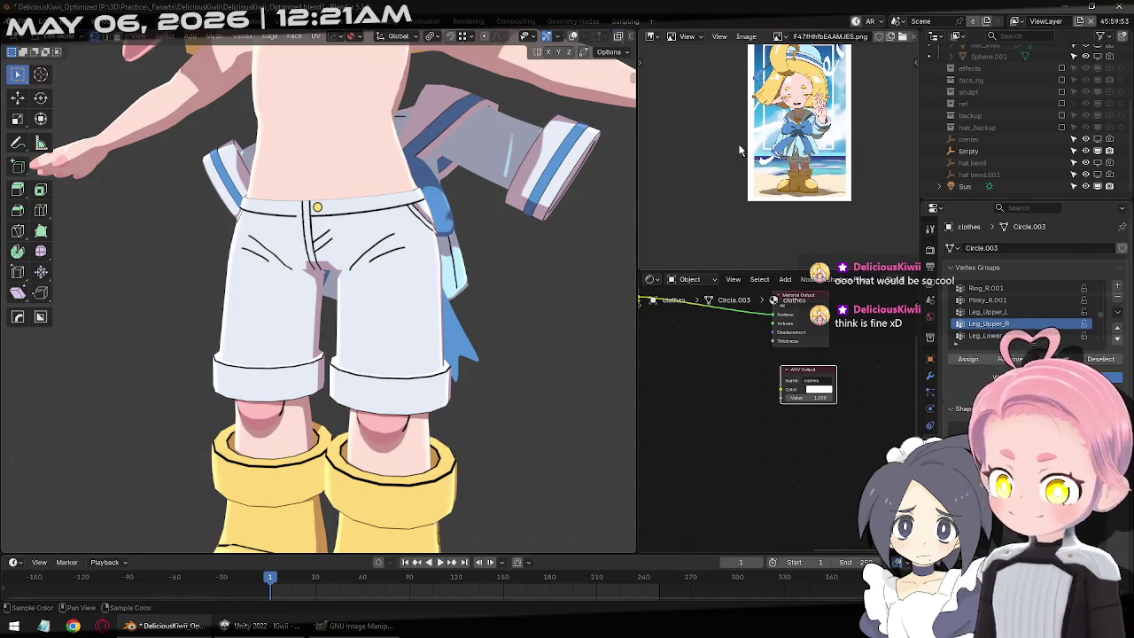
left_click(781, 37)
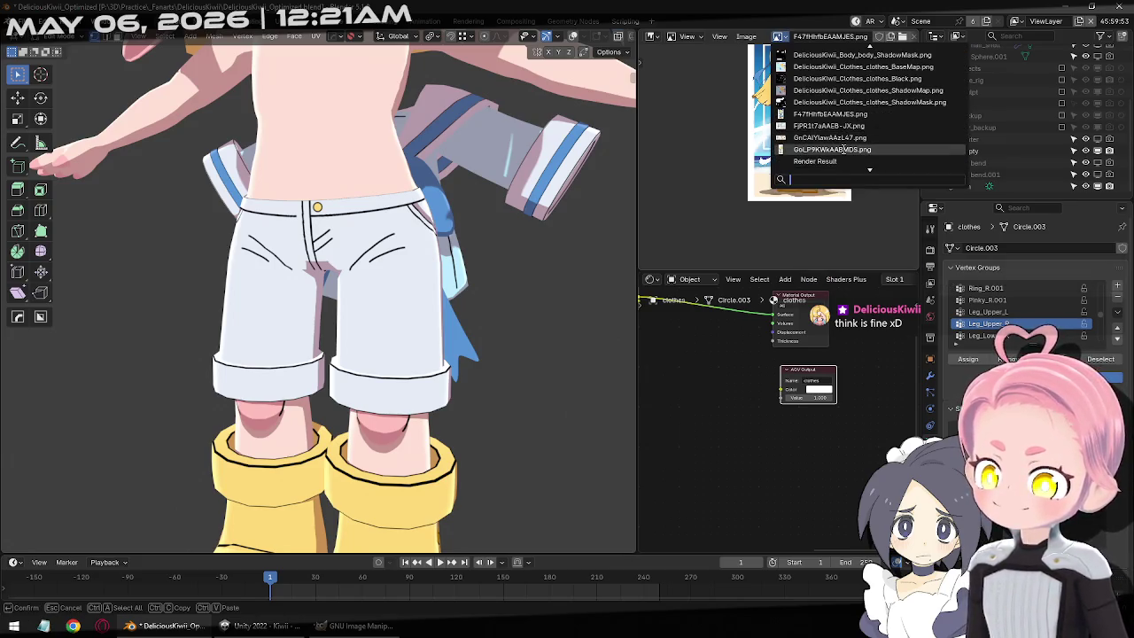
left_click(843, 150)
scroll(791, 129, "up", 3)
scroll(792, 129, "up", 3)
scroll(792, 128, "up", 1)
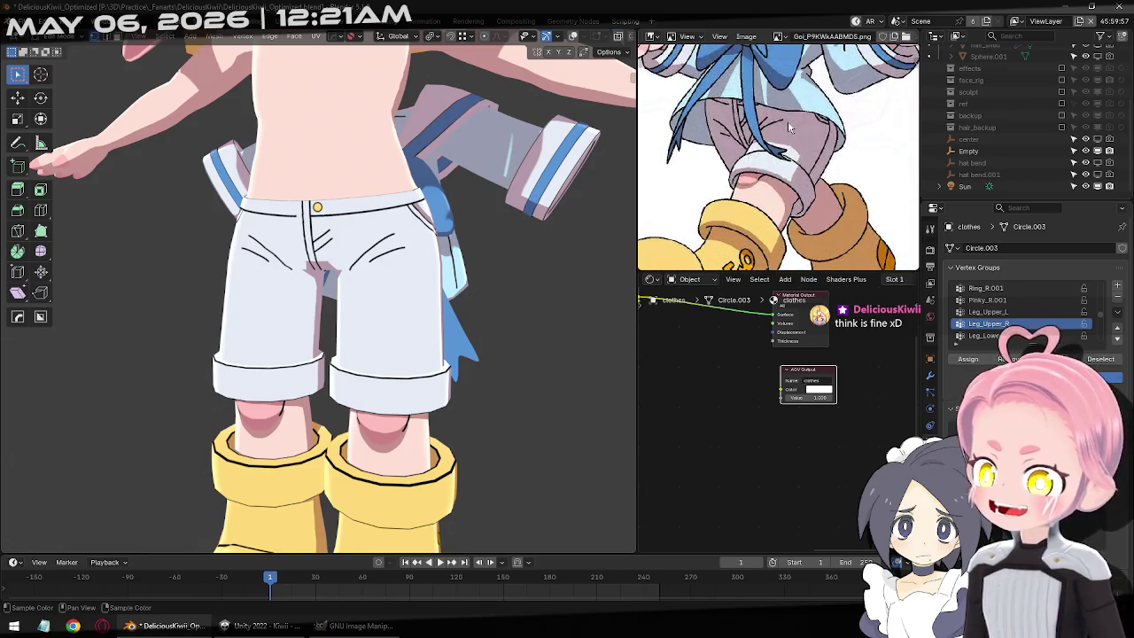
scroll(792, 128, "up", 2)
Orbit around the shorts, then turn overlays back on for wireframe, bones and statistics.
middle_click_drag(381, 266, 428, 242)
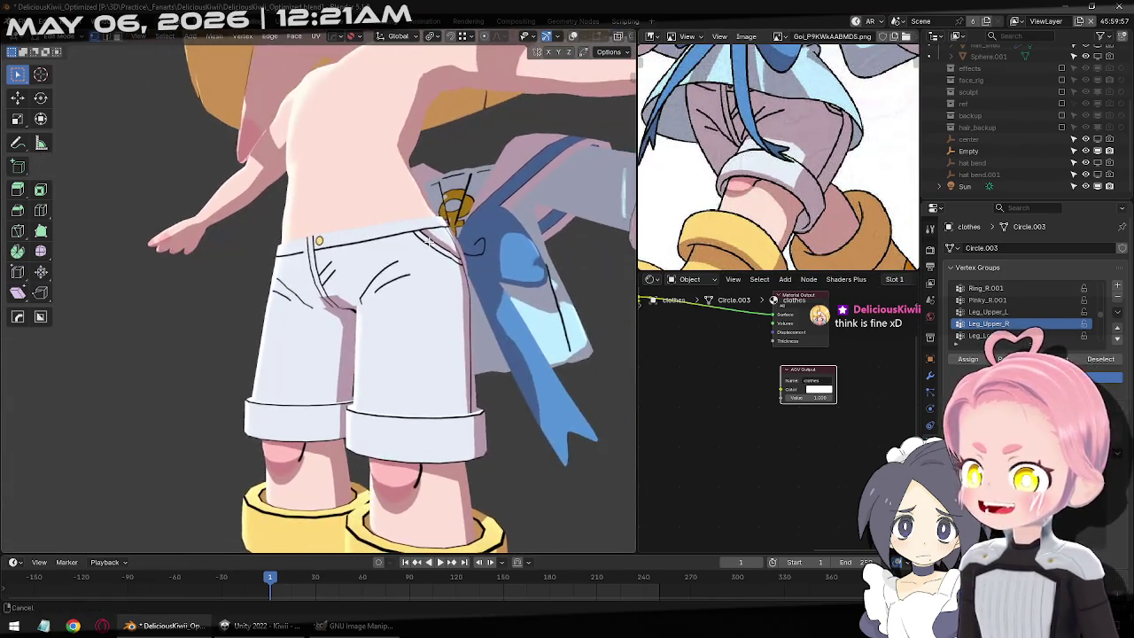
middle_click_drag(428, 241, 392, 267)
mouse_move(452, 224)
middle_mouse_down()
mouse_move(525, 277)
mouse_move(360, 289)
mouse_move(584, 44)
middle_mouse_up()
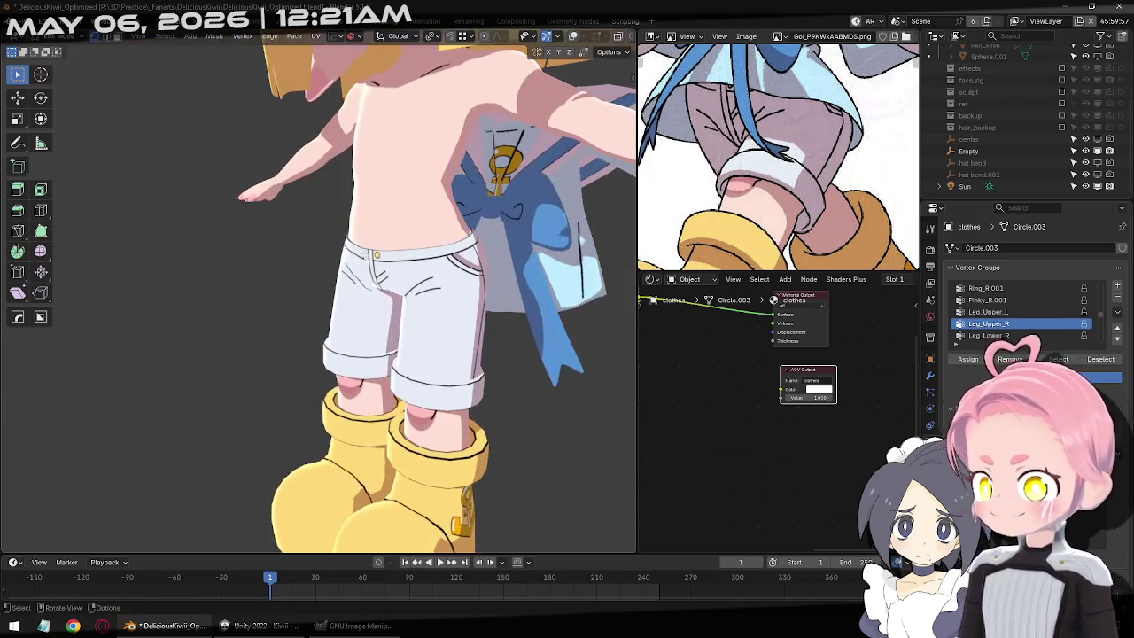
left_click(575, 38)
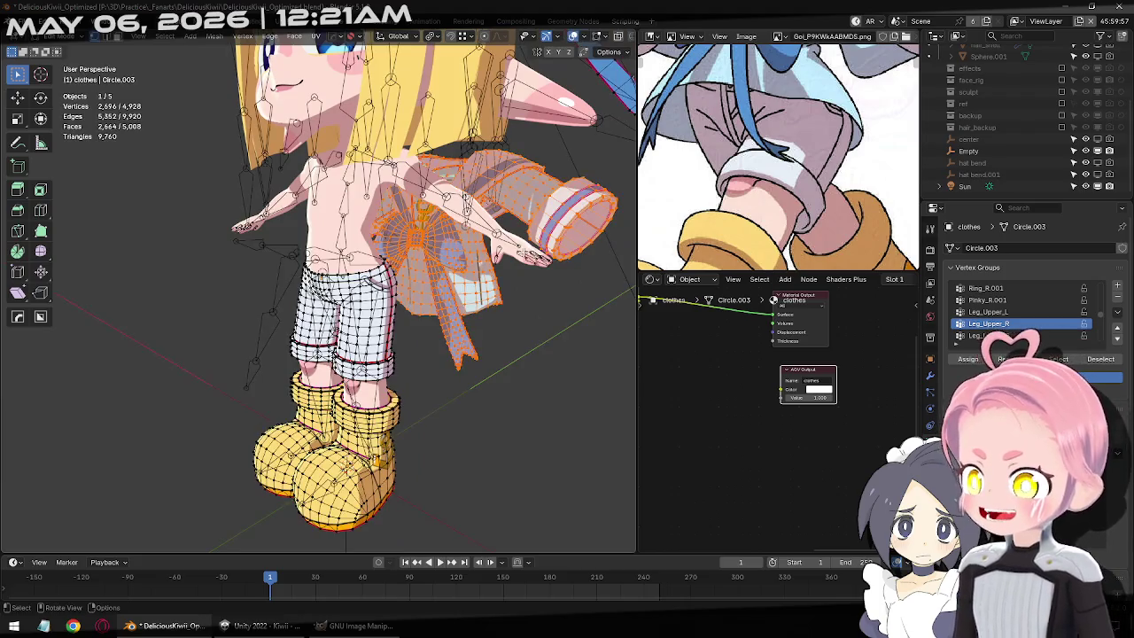
key("Tab")
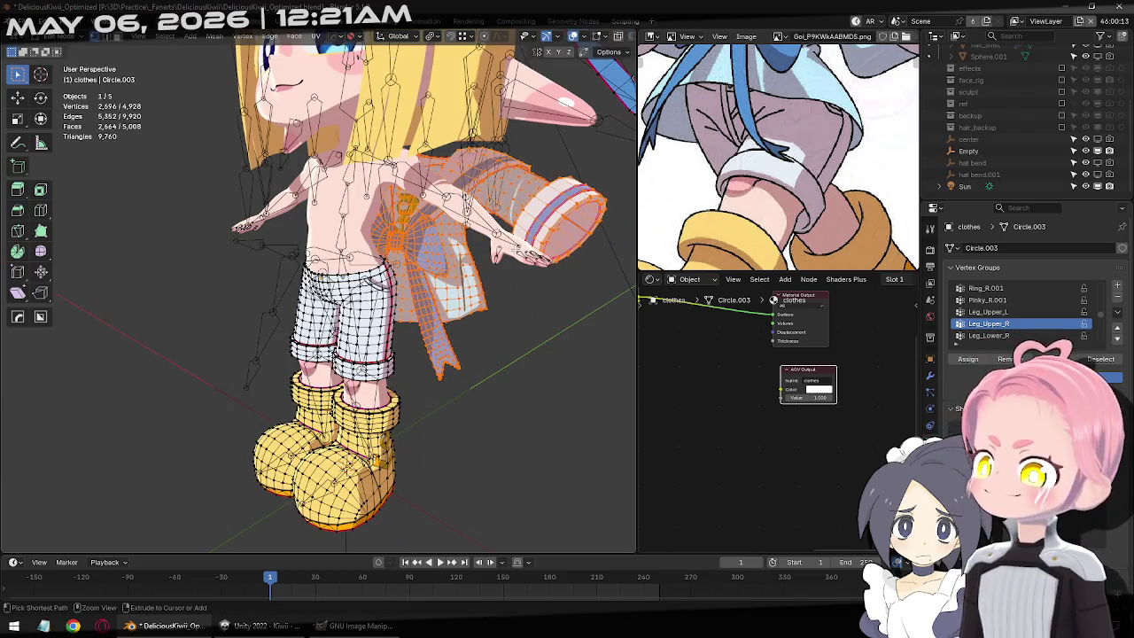
mouse_move(544, 274)
middle_mouse_down()
mouse_move(360, 275)
mouse_move(451, 299)
mouse_move(450, 324)
mouse_move(372, 292)
middle_mouse_up()
key("alt+a")
key("KP_1")
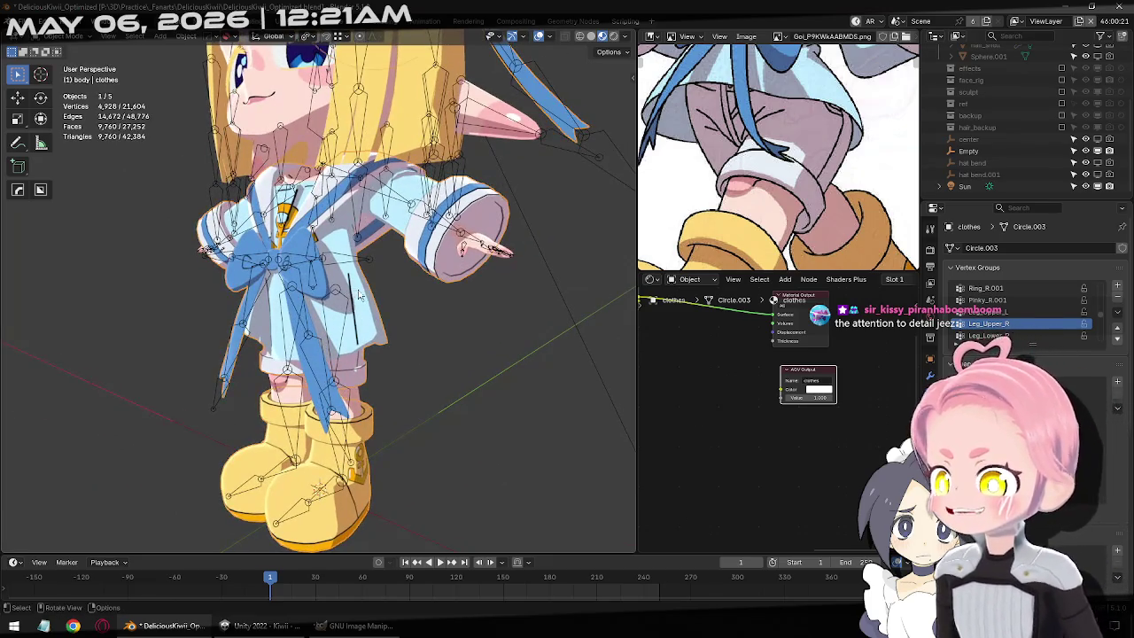
key("g")
key("y")
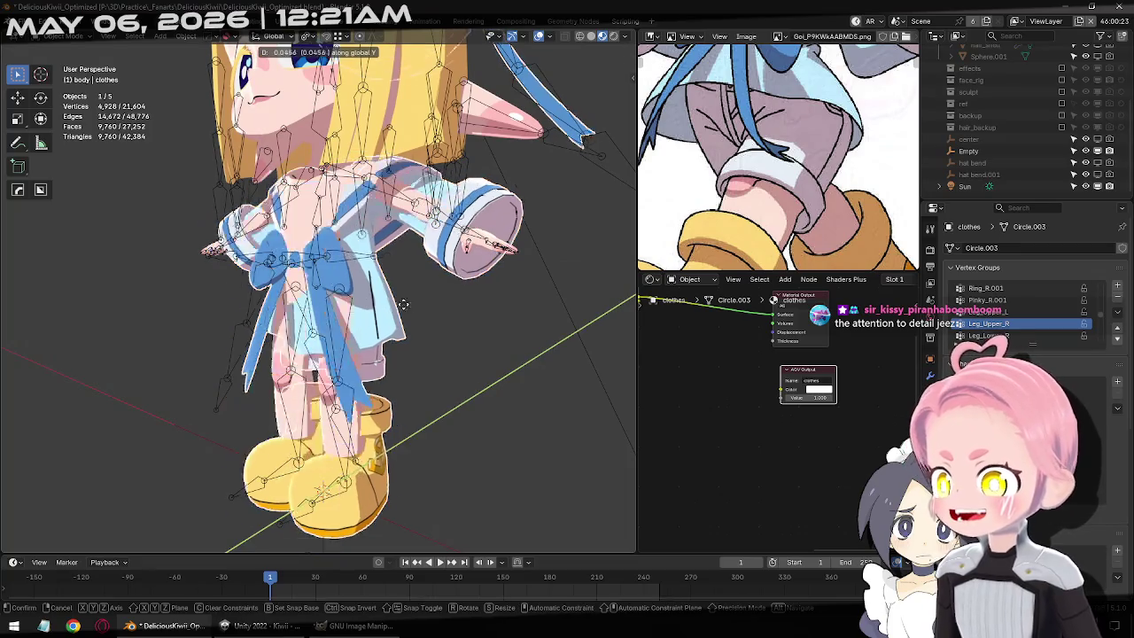
key("Escape")
middle_click_drag(426, 295, 387, 331)
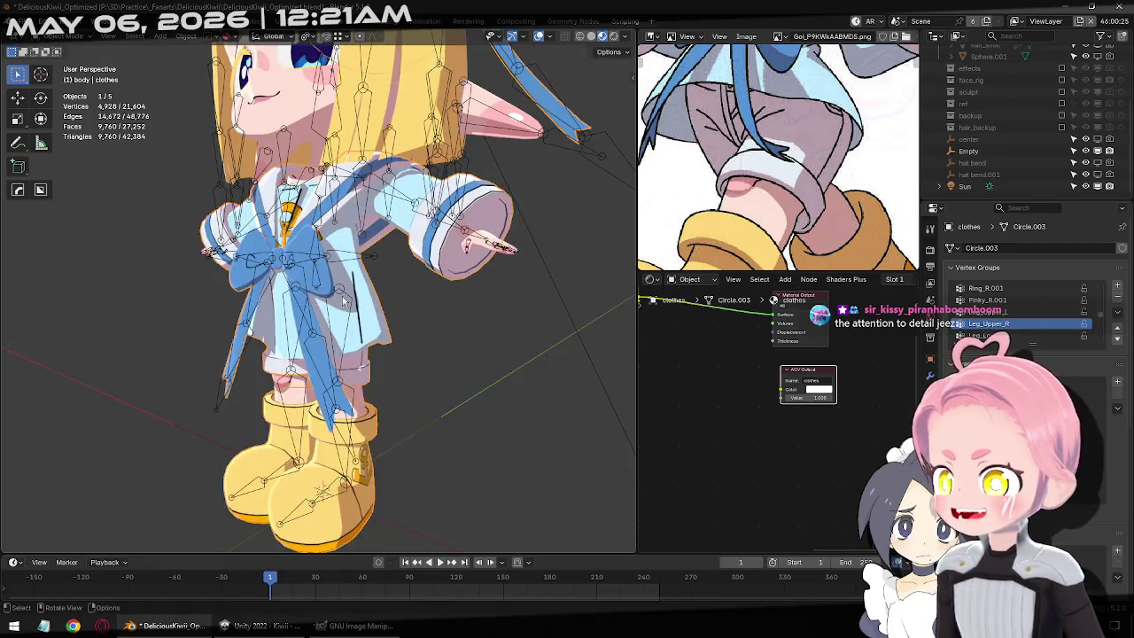
middle_click_drag(387, 331, 383, 298)
key("ctrl+Tab")
left_click(471, 298)
key("alt+a")
key("ctrl+i")
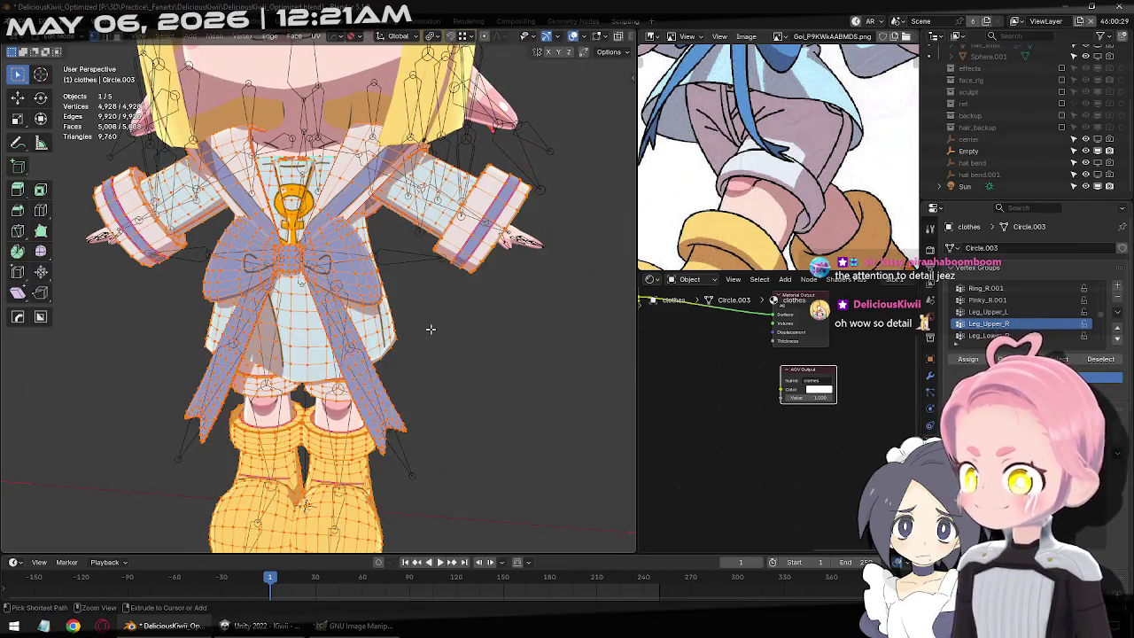
key("h")
mouse_move(432, 326)
middle_mouse_down()
mouse_move(217, 306)
mouse_move(197, 252)
mouse_move(479, 243)
mouse_move(363, 307)
mouse_move(370, 275)
mouse_move(297, 100)
middle_mouse_up()
scroll(228, 306, "up", 3)
key("alt+h")
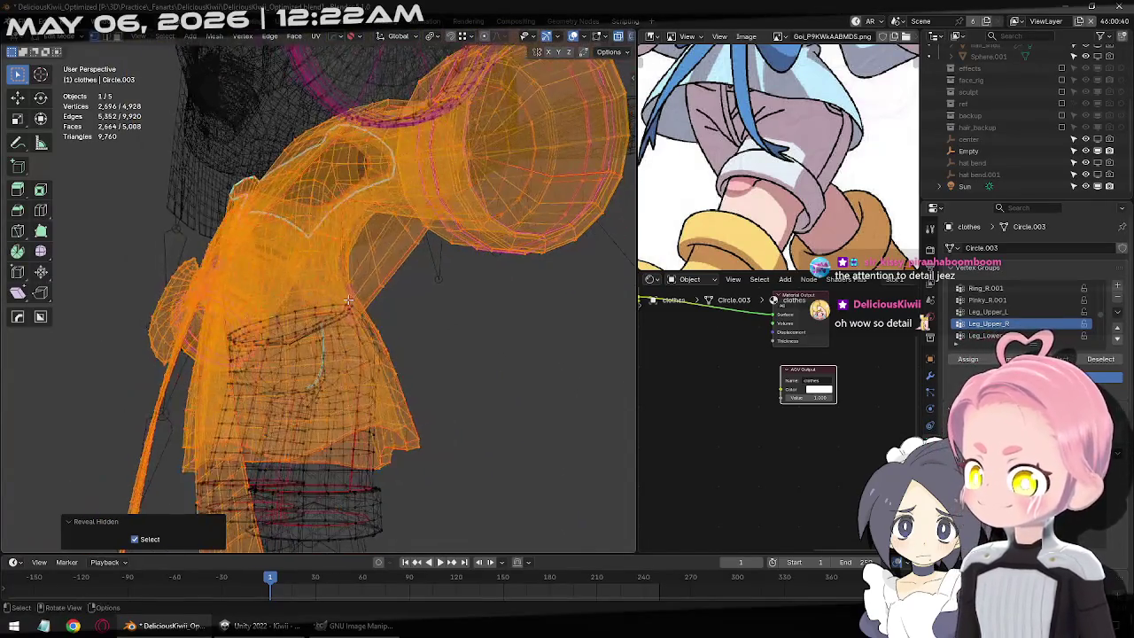
key("Tab")
Hide the armature and view the body from the right side and straight front.
left_click(228, 94)
mouse_move(228, 94)
middle_mouse_down()
mouse_move(400, 229)
mouse_move(343, 219)
mouse_move(389, 310)
middle_mouse_up()
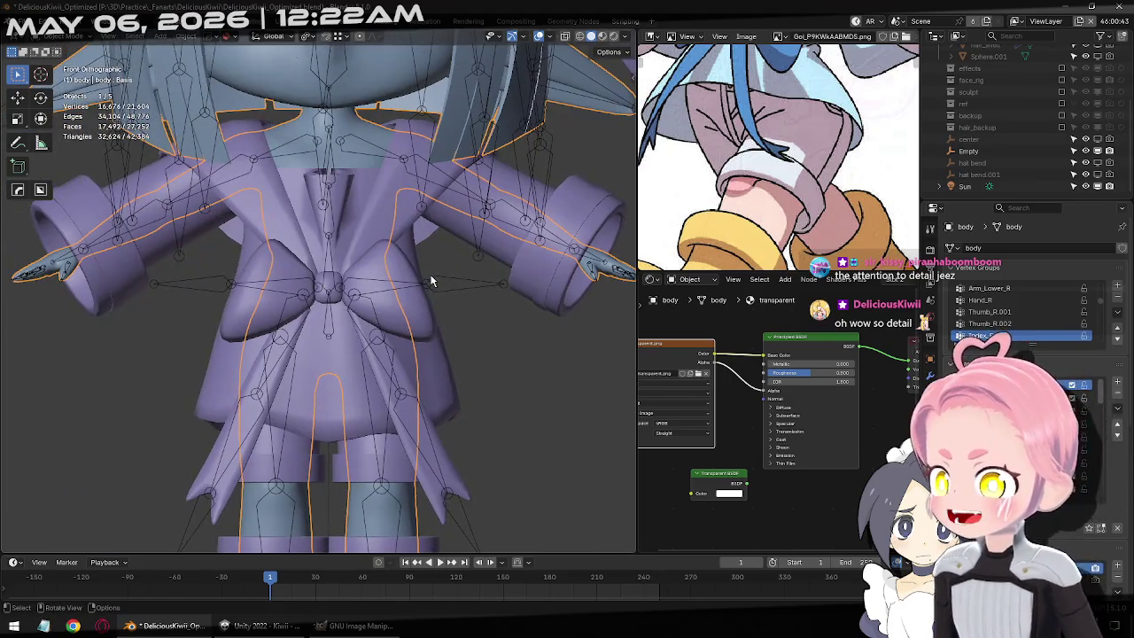
left_click(455, 278)
key("h")
left_click(309, 103)
mouse_move(388, 274)
middle_mouse_down()
mouse_move(398, 254)
mouse_move(270, 247)
mouse_move(298, 240)
mouse_move(302, 261)
mouse_move(367, 260)
mouse_move(333, 257)
middle_mouse_up()
key("KP_3")
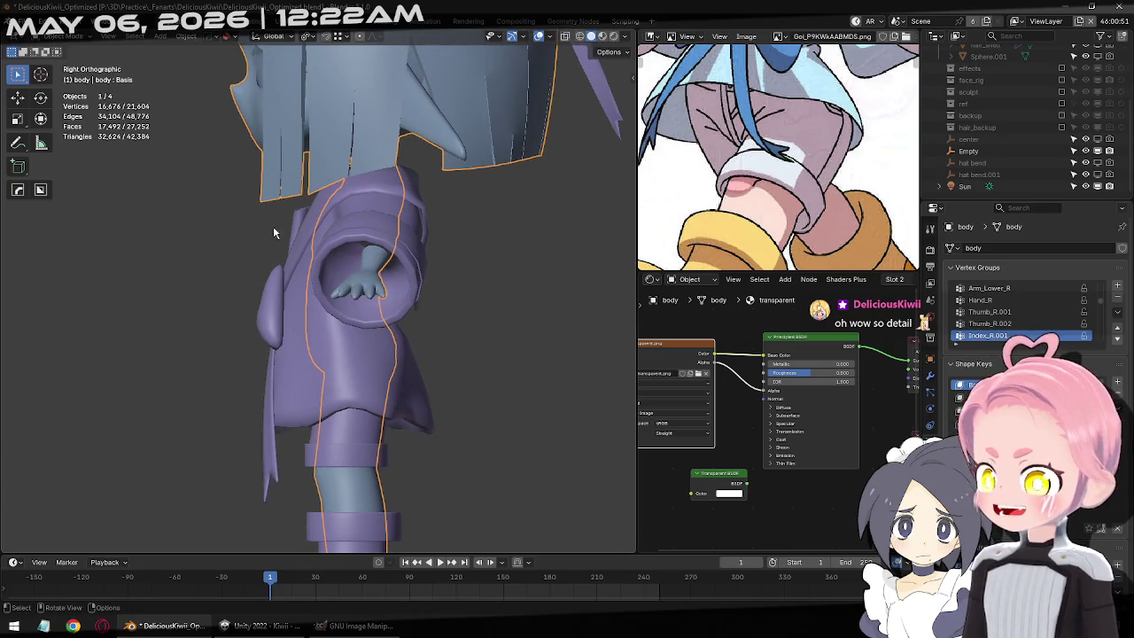
mouse_move(257, 280)
middle_mouse_down()
mouse_move(486, 247)
mouse_move(427, 254)
mouse_move(420, 274)
mouse_move(450, 257)
mouse_move(448, 247)
middle_mouse_up()
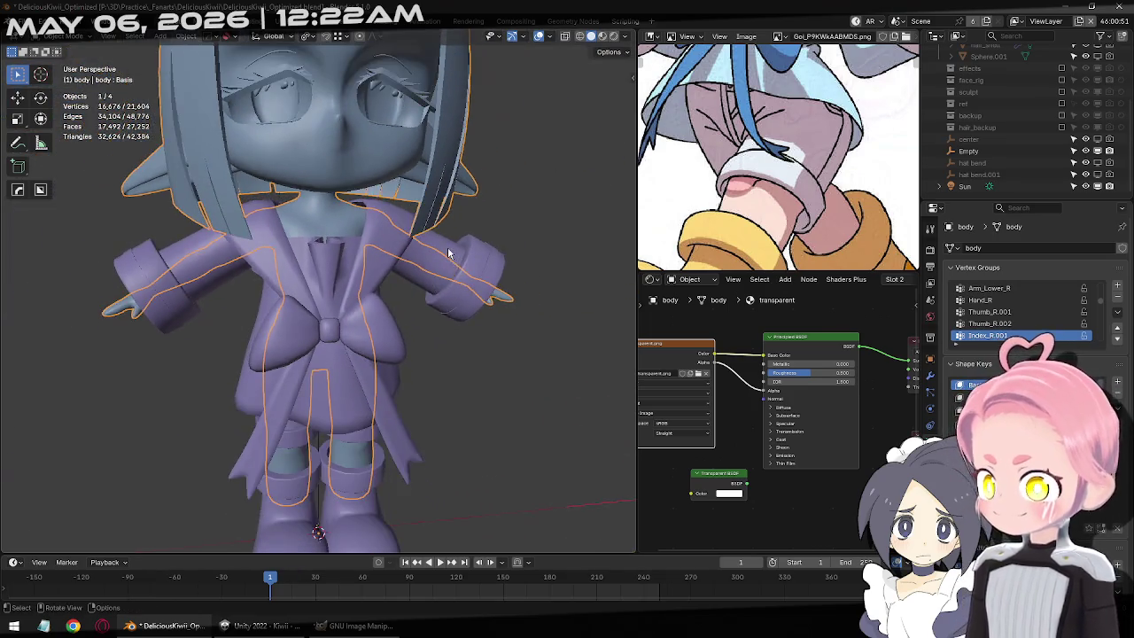
key("KP_1")
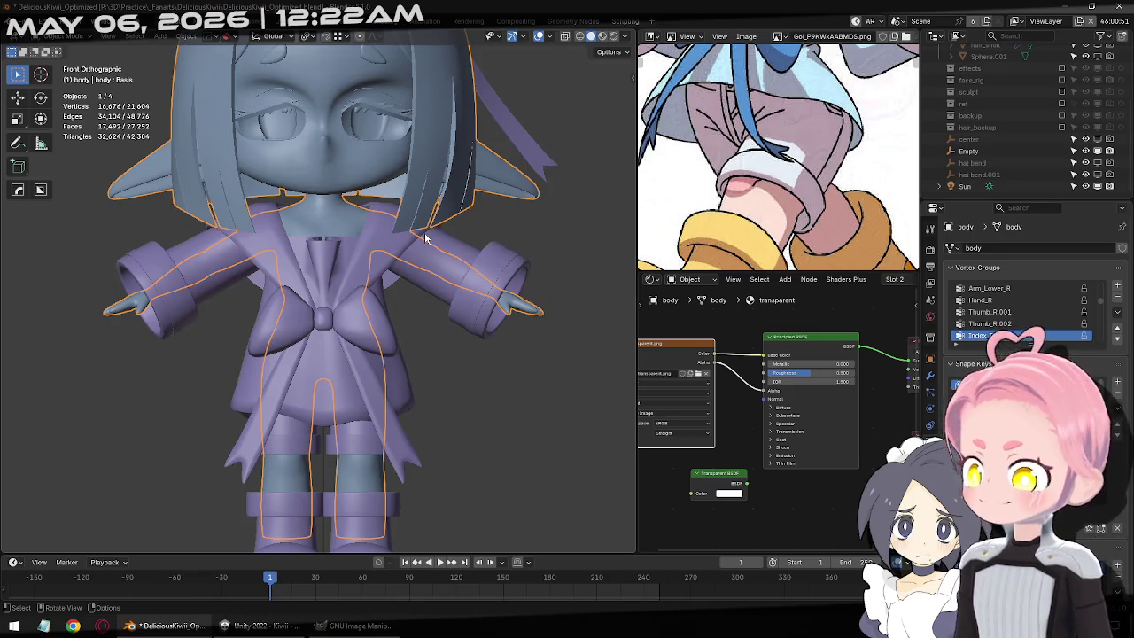
Select the body-and-legs object, then the clothes object, framing the legs in view.
left_click(438, 361)
scroll(470, 398, "down", 3, "shift")
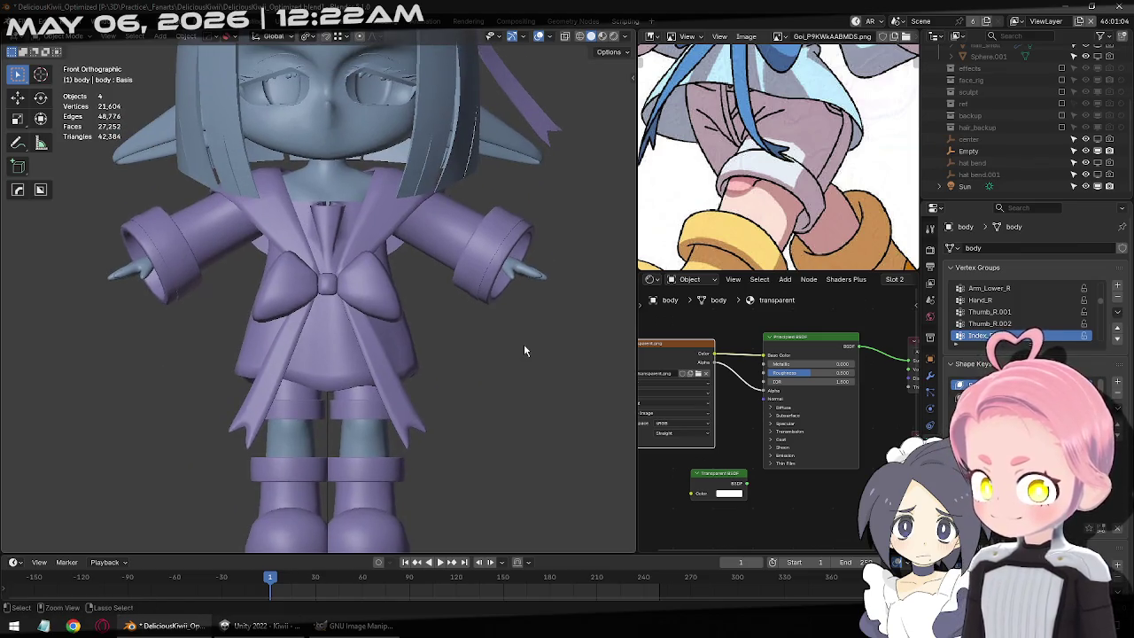
scroll(483, 310, "down", 1, "shift")
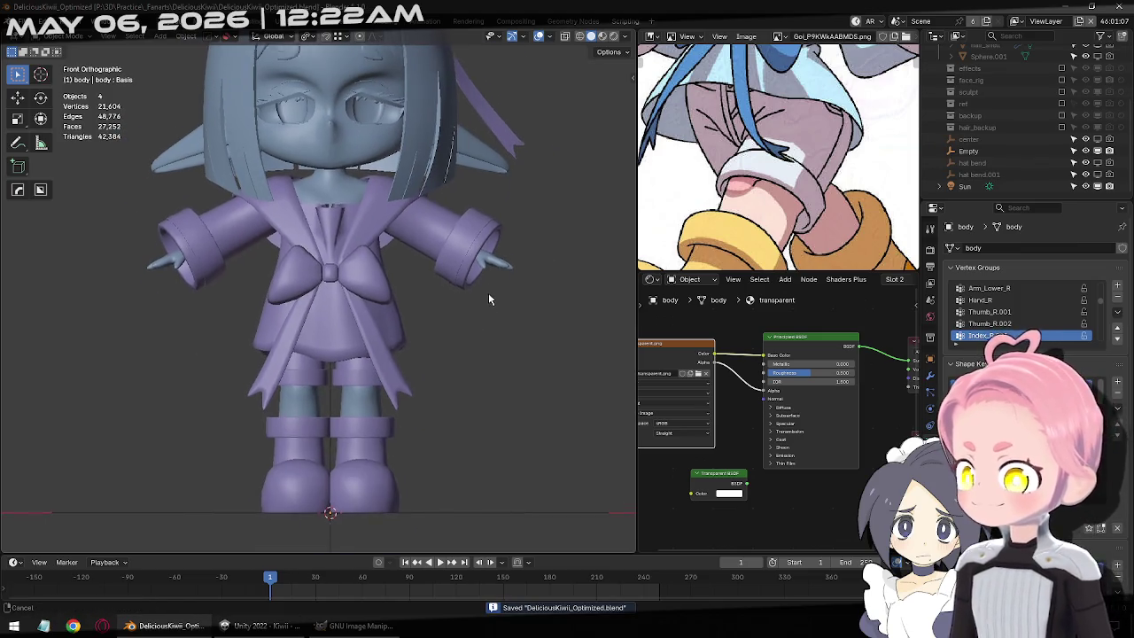
scroll(483, 301, "down", 2, "shift")
scroll(477, 299, "down", 1, "shift")
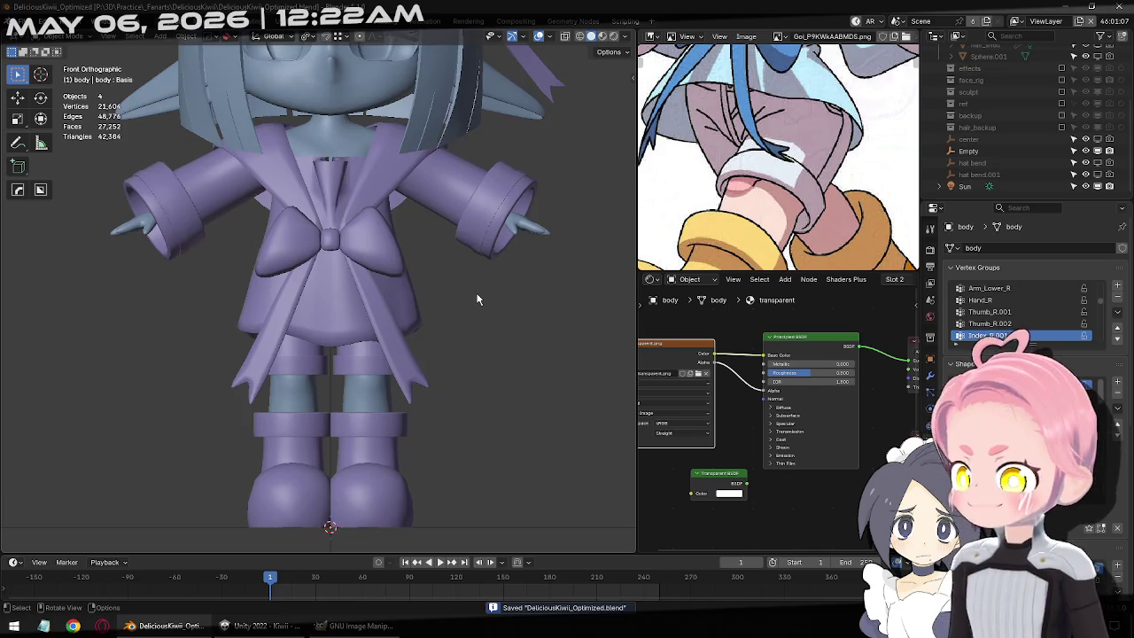
left_click(381, 404)
scroll(375, 288, "up", 1)
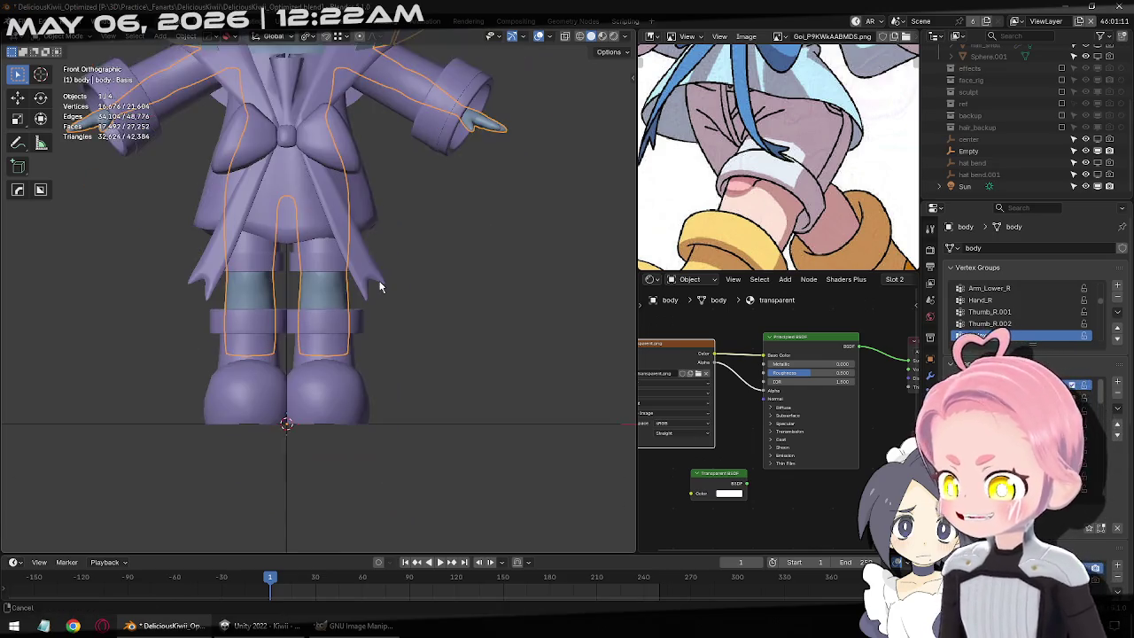
scroll(380, 292, "up", 1)
scroll(445, 290, "up", 1)
middle_click_drag(445, 290, 470, 257, "shift")
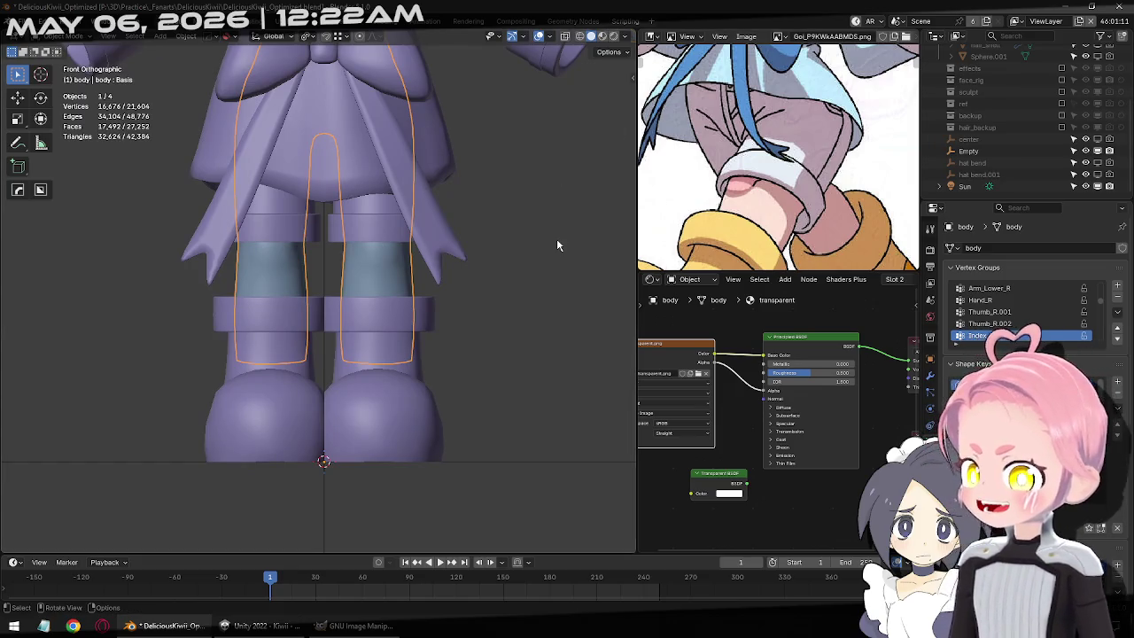
scroll(527, 213, "down", 1)
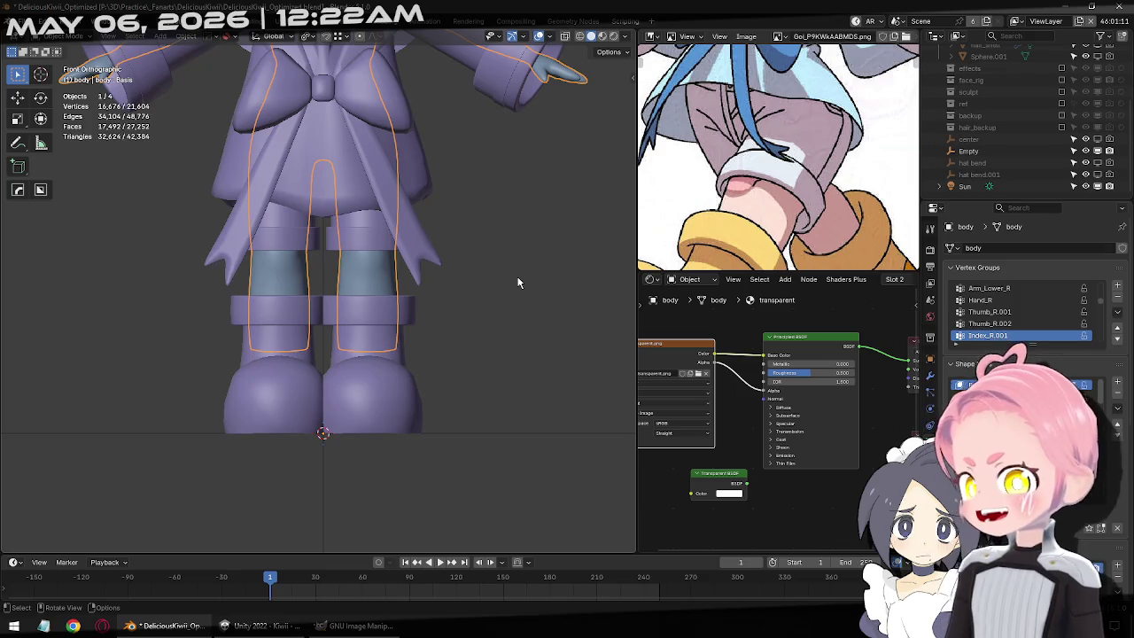
left_click(408, 355)
scroll(544, 245, "up", 3, "shift")
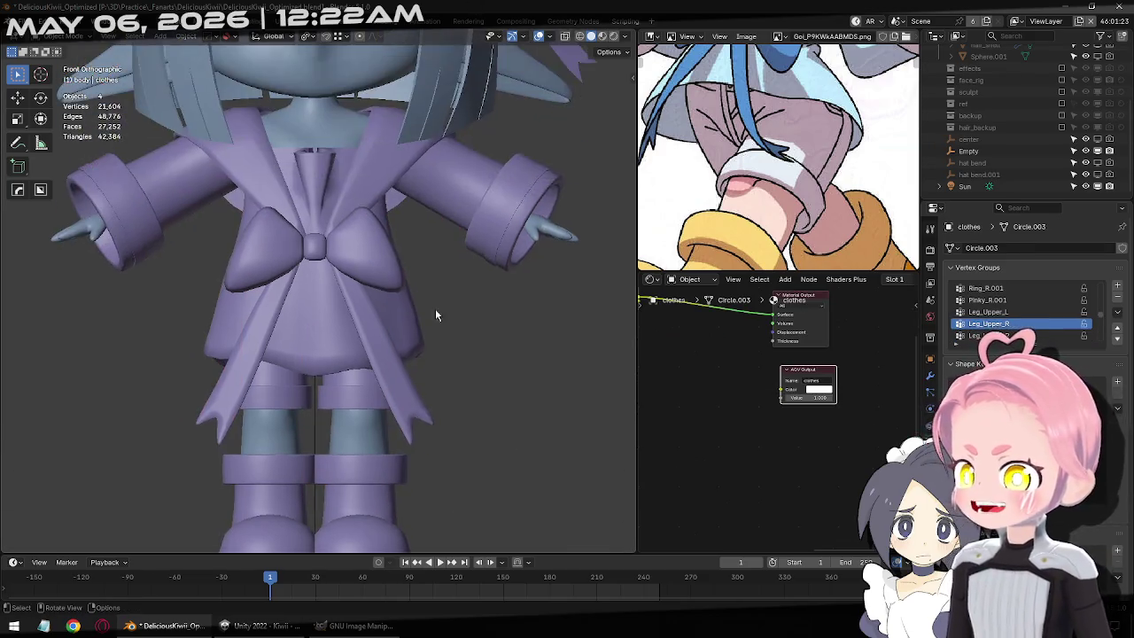
Unhide the armature, deselect it, and save the blend file.
scroll(521, 168, "down", 2)
key("alt+h")
left_click(487, 398)
scroll(514, 363, "down", 1)
scroll(511, 354, "up", 1, "shift")
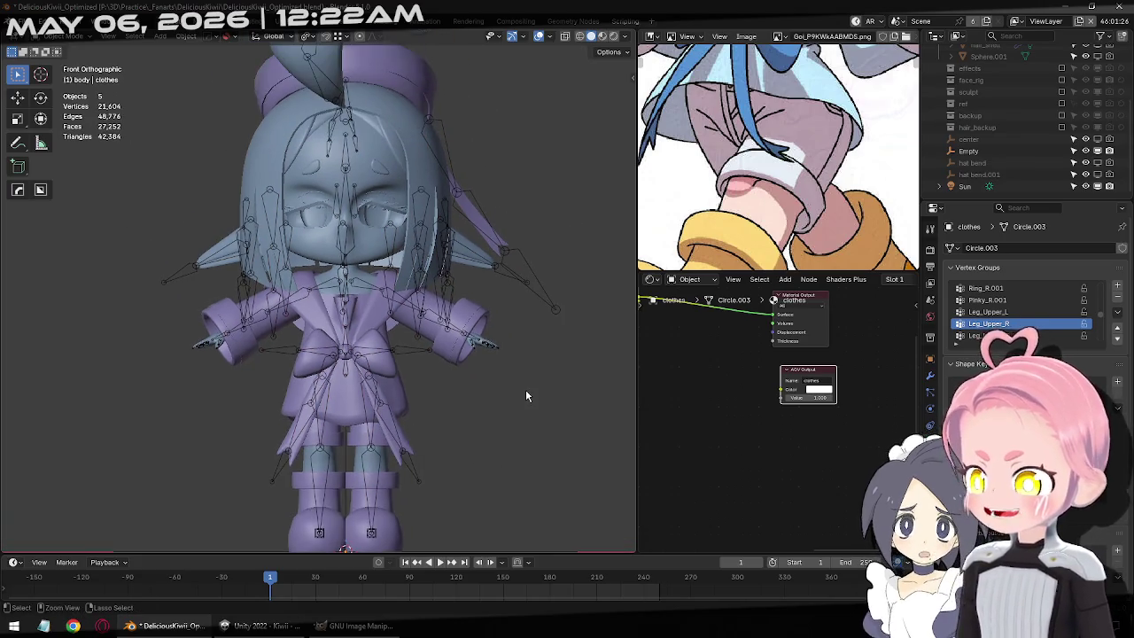
key("ctrl+s")
scroll(556, 374, "down", 1)
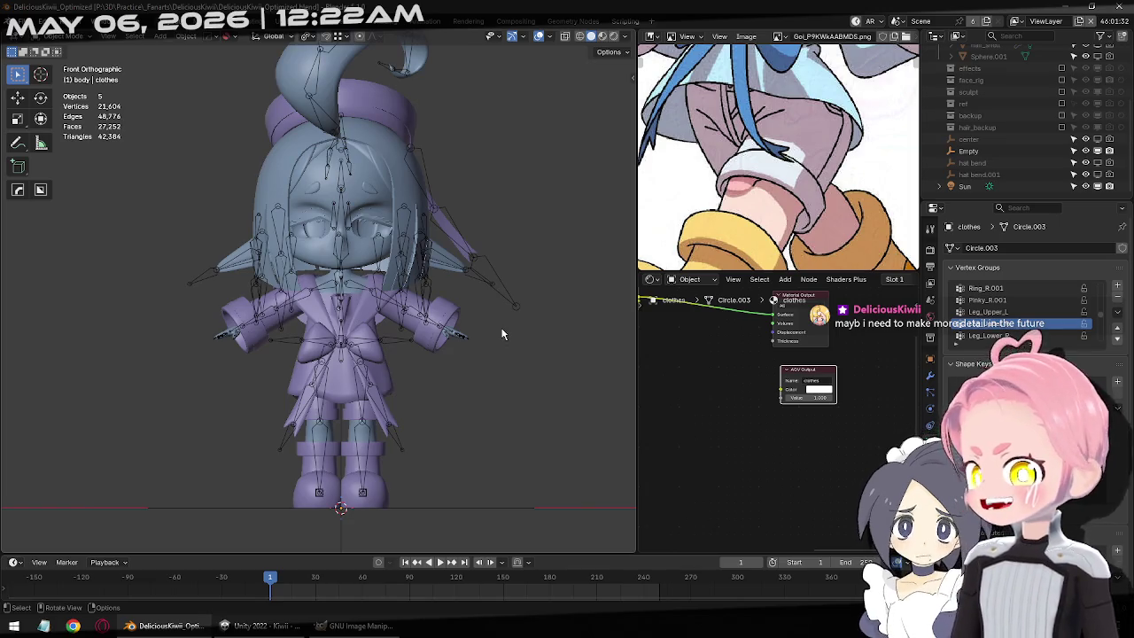
Hide the clothes and switch to Material Preview shading to view the bare torso.
scroll(510, 340, "up", 2)
scroll(597, 269, "up", 2)
scroll(437, 347, "up", 2)
scroll(395, 352, "down", 2)
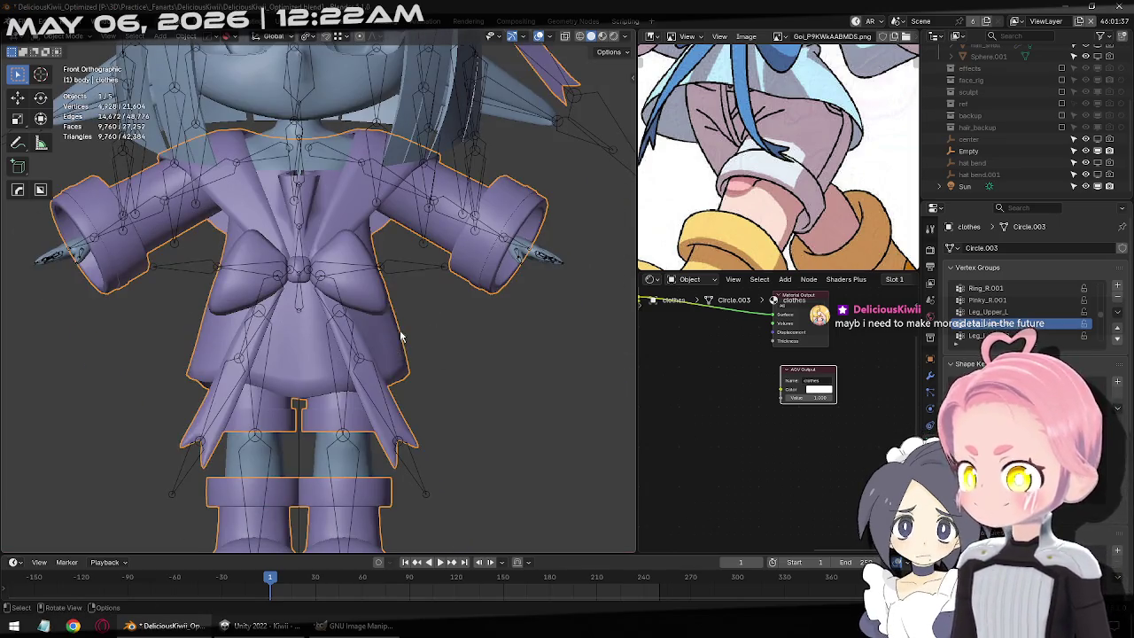
key("h")
scroll(375, 243, "up", 1)
key("z")
mouse_move(298, 202)
middle_mouse_down()
mouse_move(341, 236)
mouse_move(301, 266)
middle_mouse_up()
scroll(297, 270, "up", 1)
scroll(295, 272, "up", 2)
Inspect the bare legs from side and front, restore the clothes, and return to Unity.
mouse_move(226, 196)
middle_mouse_down()
mouse_move(336, 169)
mouse_move(450, 286)
mouse_move(383, 353)
middle_mouse_up()
scroll(747, 226, "up", 2)
middle_click_drag(408, 266, 181, 309)
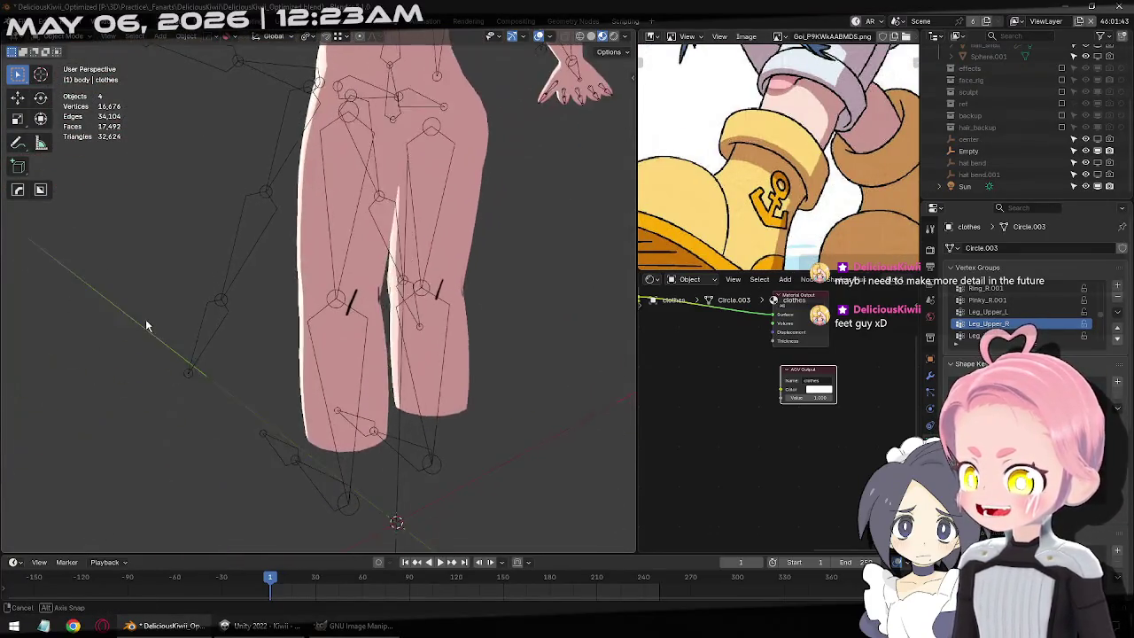
mouse_move(181, 310)
middle_mouse_down()
mouse_move(319, 275)
mouse_move(330, 197)
mouse_move(433, 263)
mouse_move(336, 241)
mouse_move(404, 309)
middle_mouse_up()
middle_click_drag(442, 216, 398, 286)
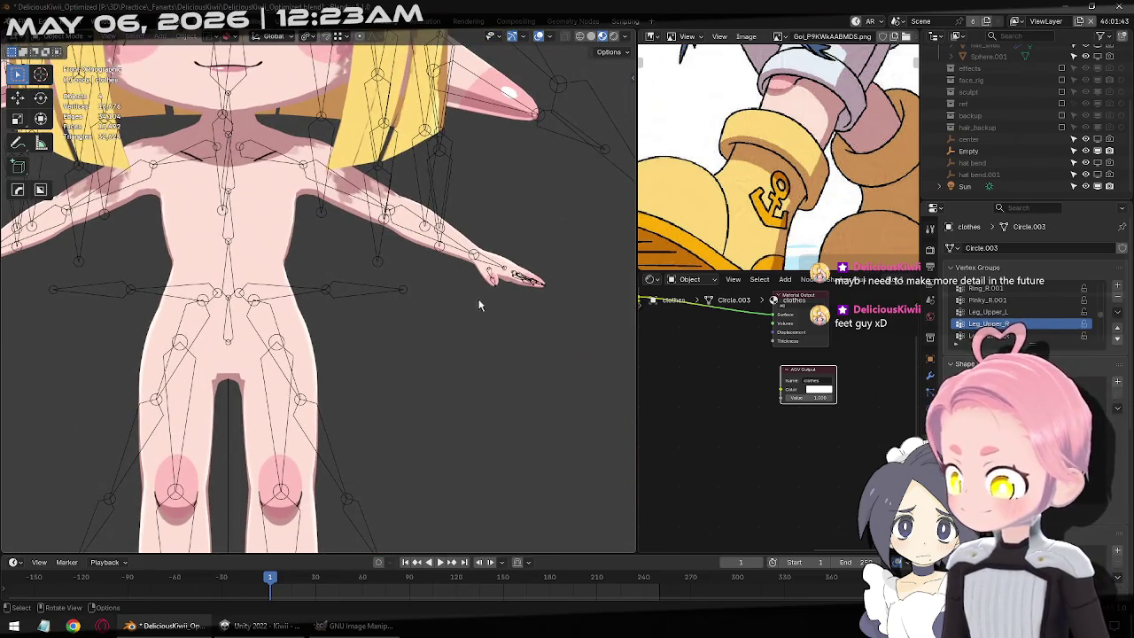
key("alt+h")
left_click(262, 625)
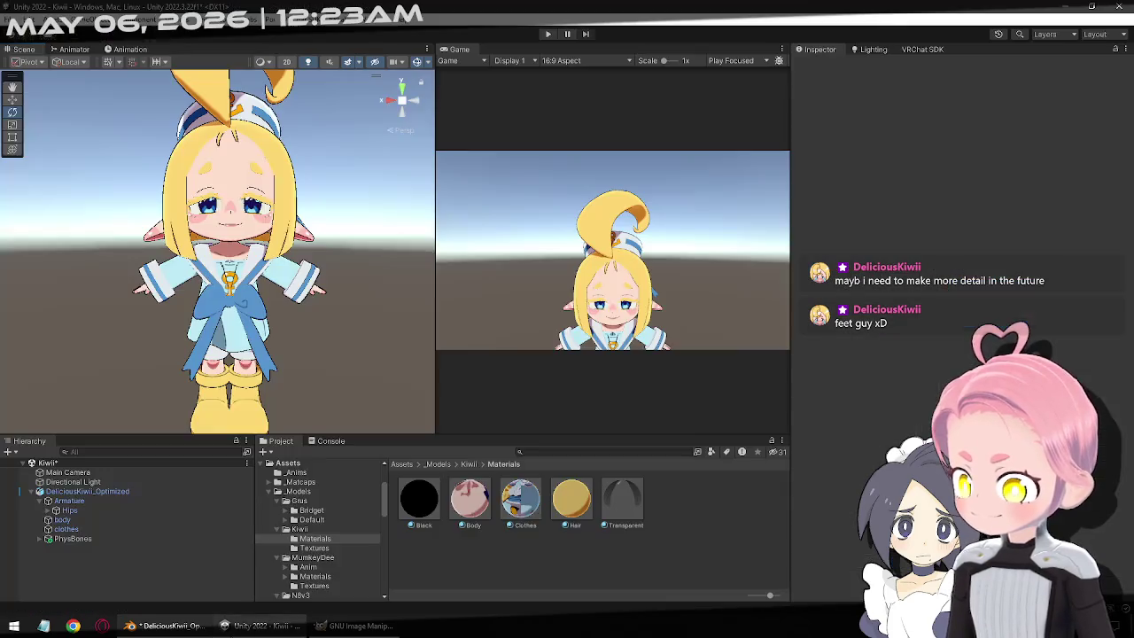
scroll(290, 306, "up", 5)
mouse_move(322, 373)
right_mouse_down()
mouse_move(216, 338)
mouse_move(297, 253)
mouse_move(236, 301)
mouse_move(191, 224)
mouse_move(262, 163)
mouse_move(240, 111)
mouse_move(188, 245)
mouse_move(247, 366)
right_mouse_up()
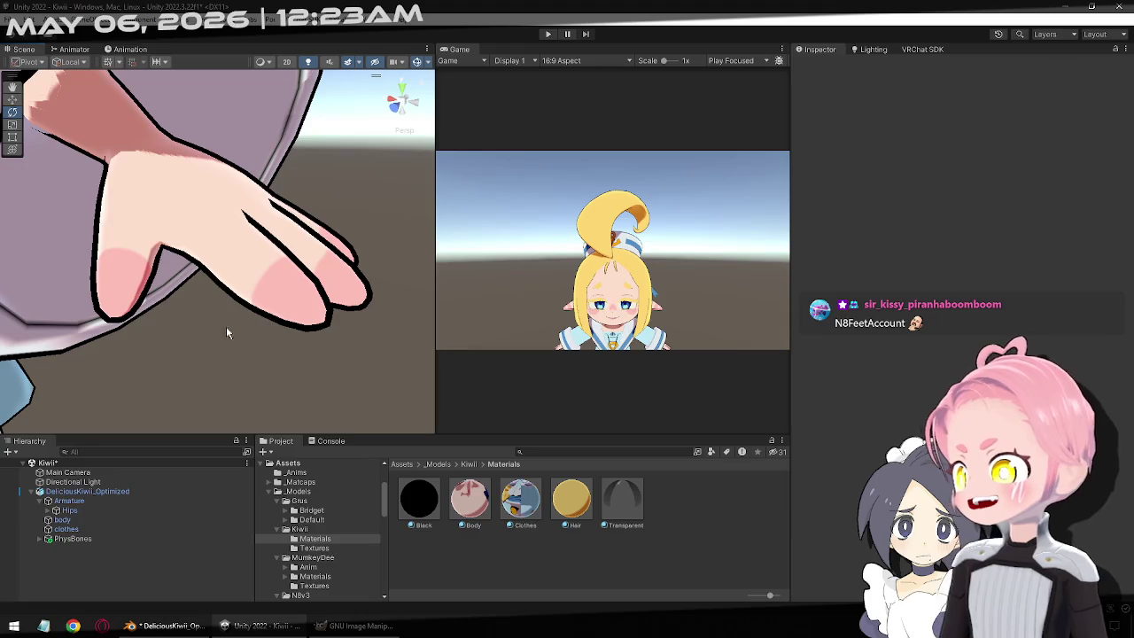
mouse_move(226, 326)
right_mouse_down()
mouse_move(245, 286)
mouse_move(94, 284)
mouse_move(223, 207)
mouse_move(300, 276)
right_mouse_up()
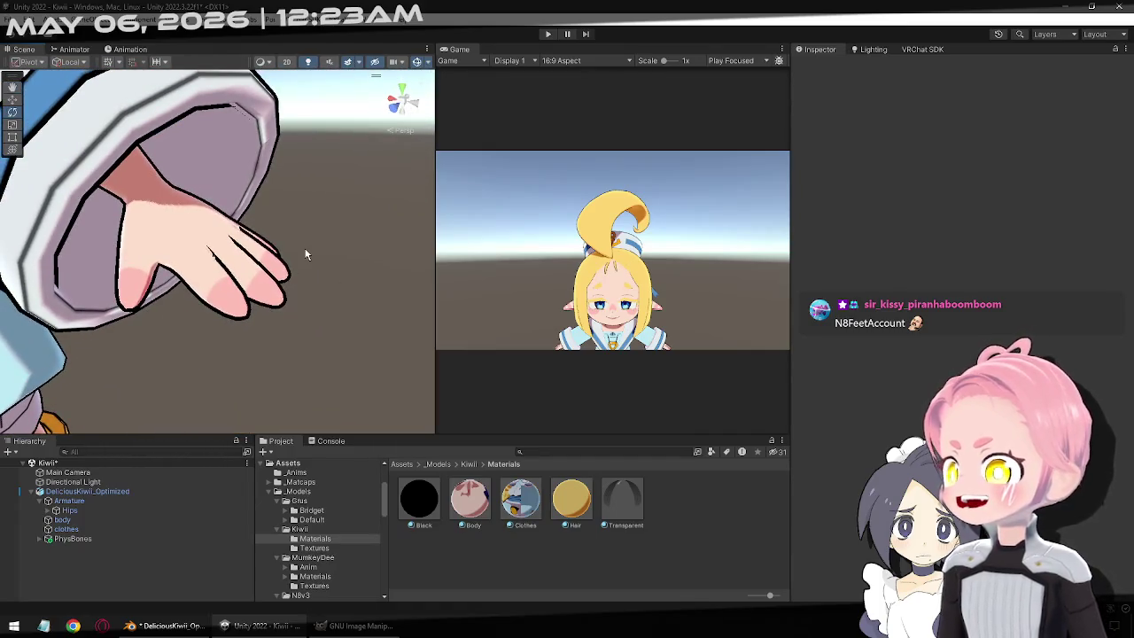
right_click_drag(160, 264, 115, 518)
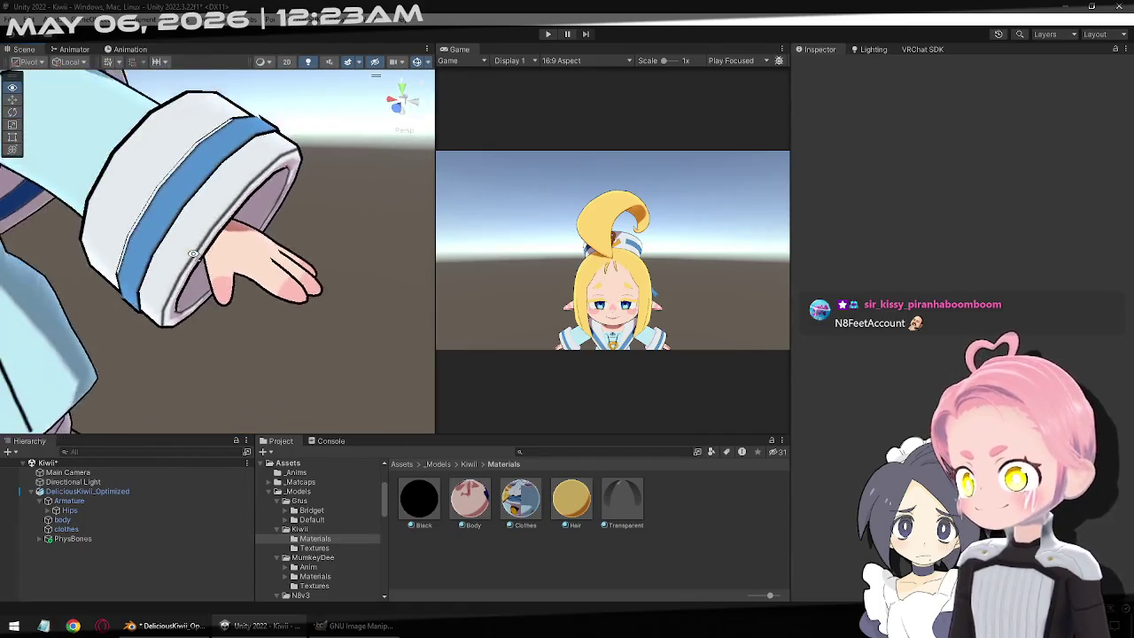
left_click(95, 493)
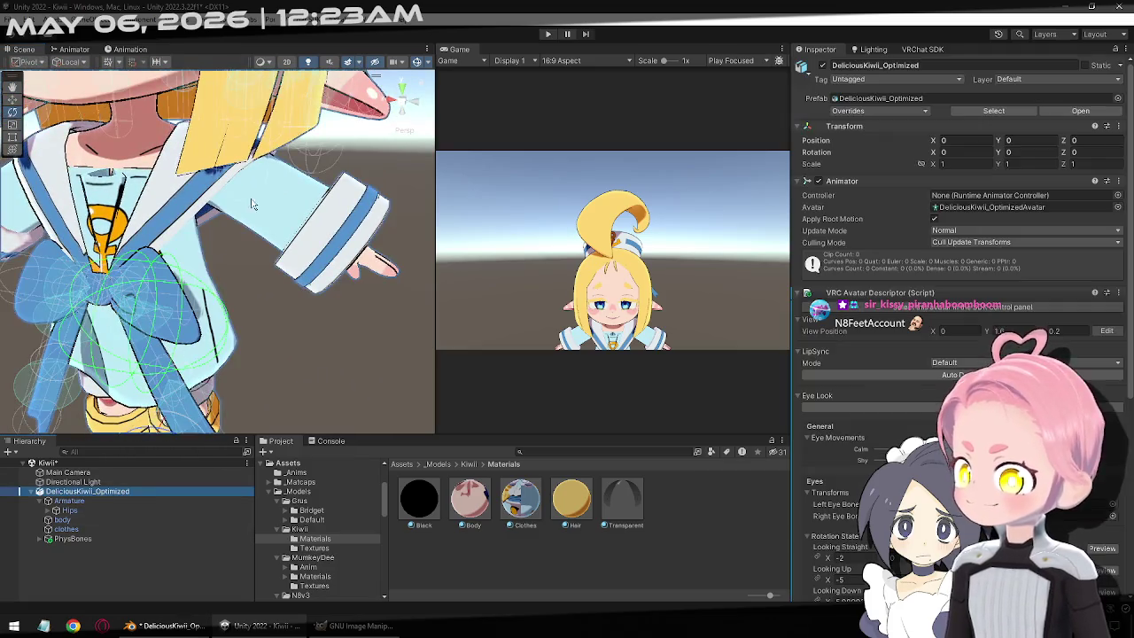
From a side view of the face, drag the View Position gizmo down to the avatar's eyes.
key("f")
right_click_drag(276, 172, 282, 181)
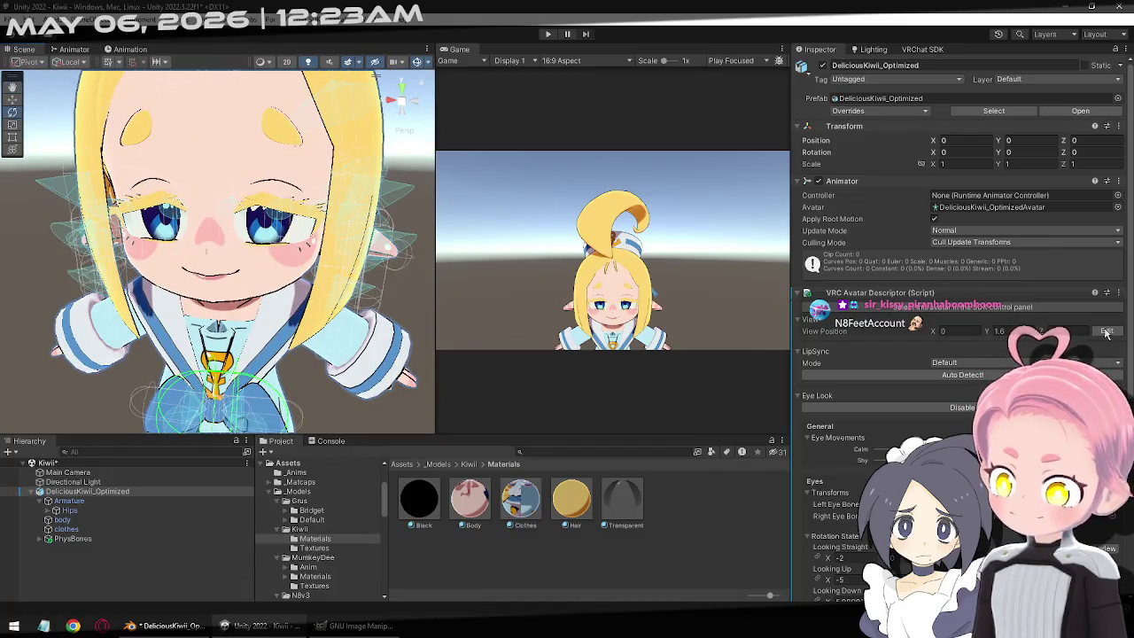
mouse_move(338, 266)
left_mouse_down("alt")
mouse_move(280, 194)
mouse_move(262, 403)
left_mouse_up("alt")
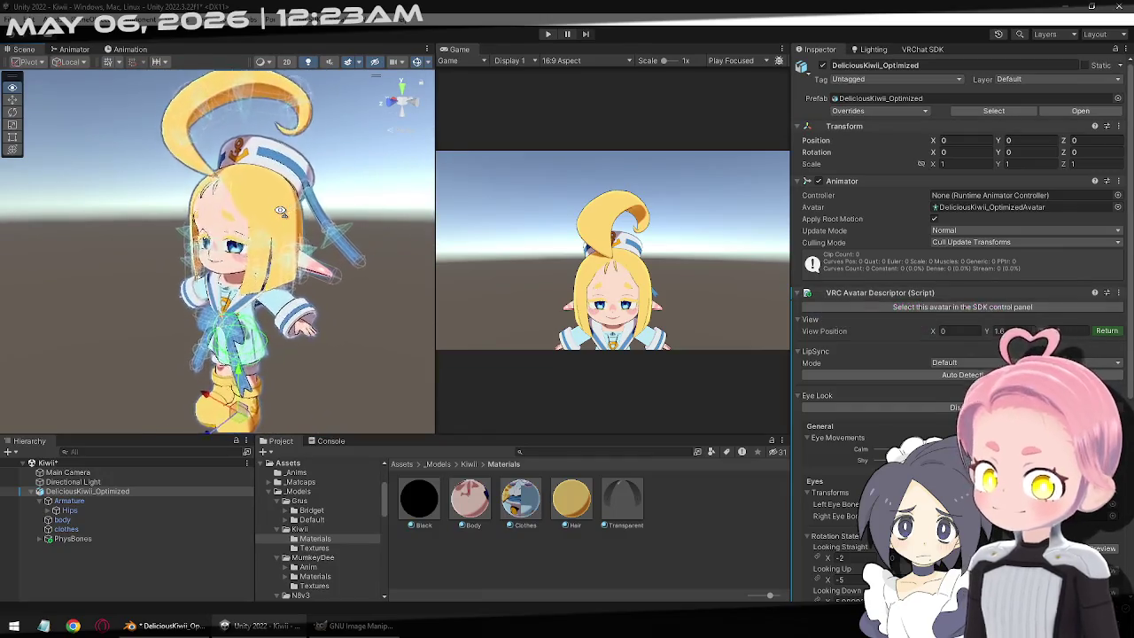
left_click_drag(997, 140, 1011, 140)
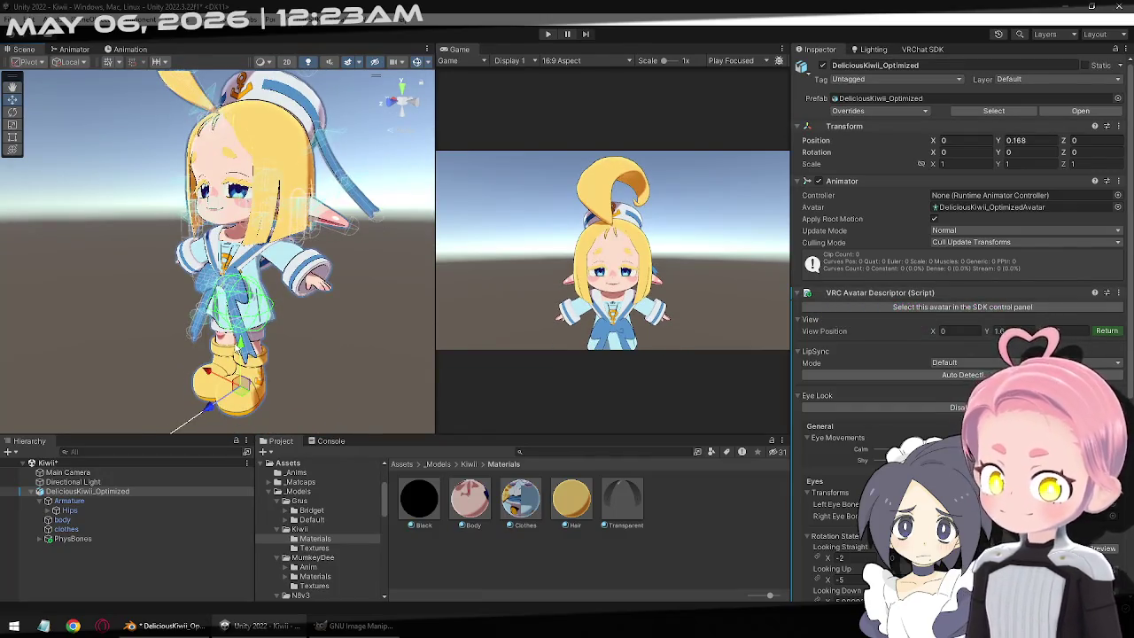
key("ctrl+z")
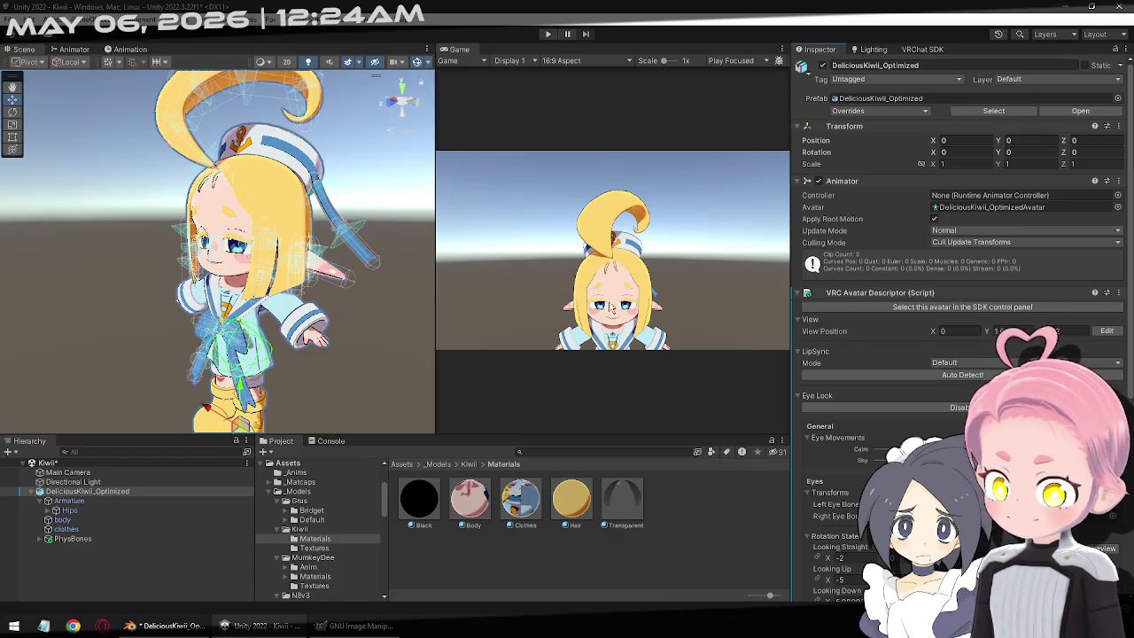
left_click_drag(255, 317, 264, 321, "alt")
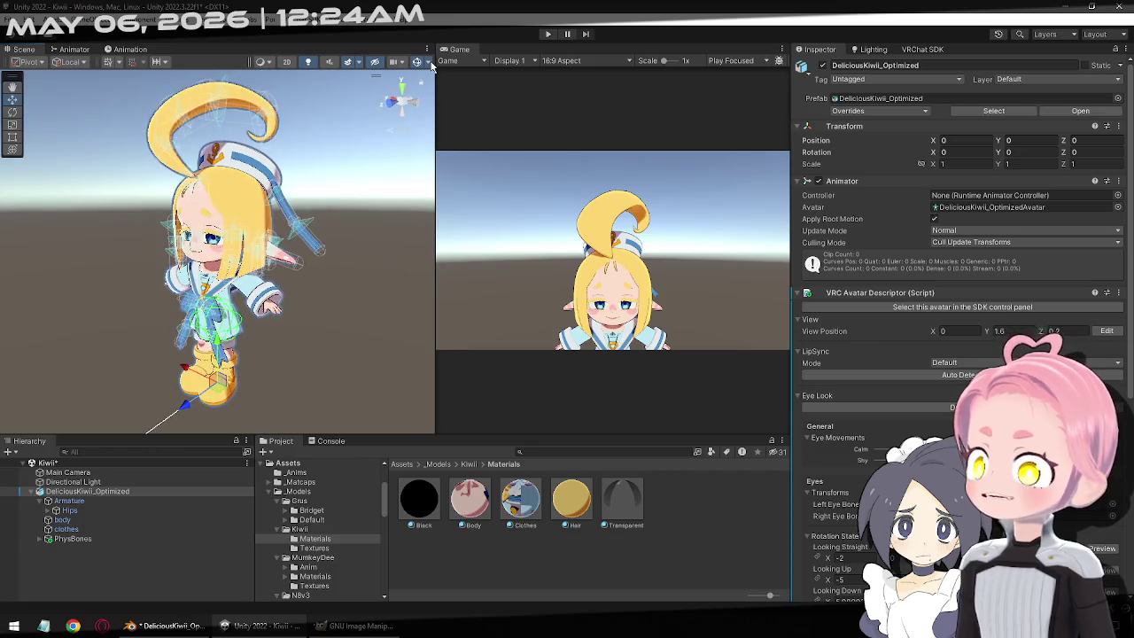
left_click(428, 63)
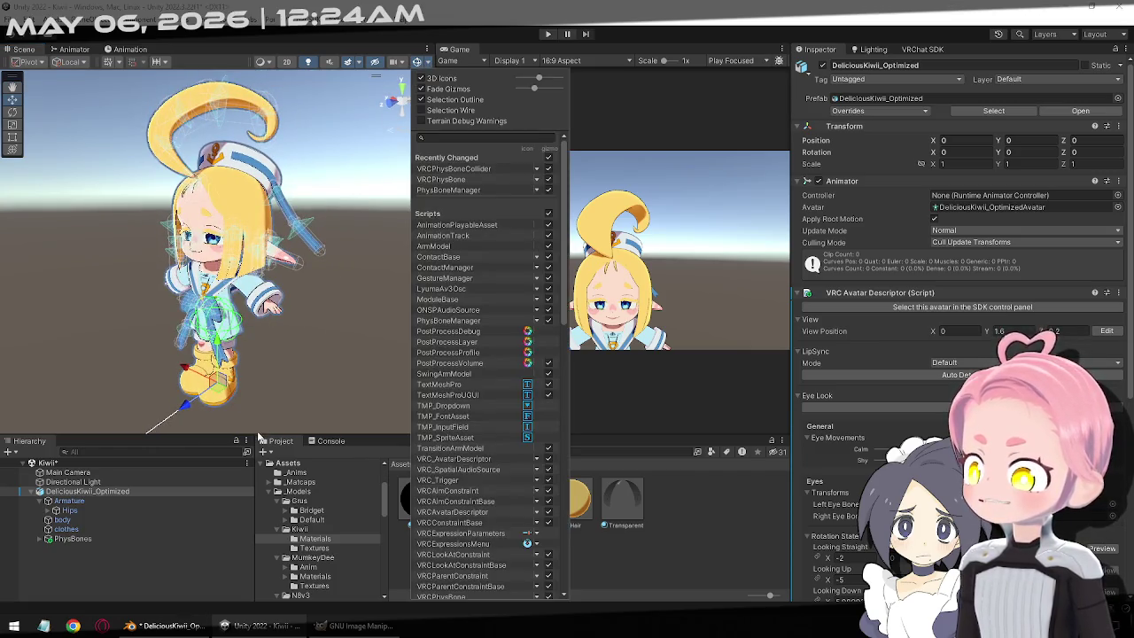
left_click(126, 576)
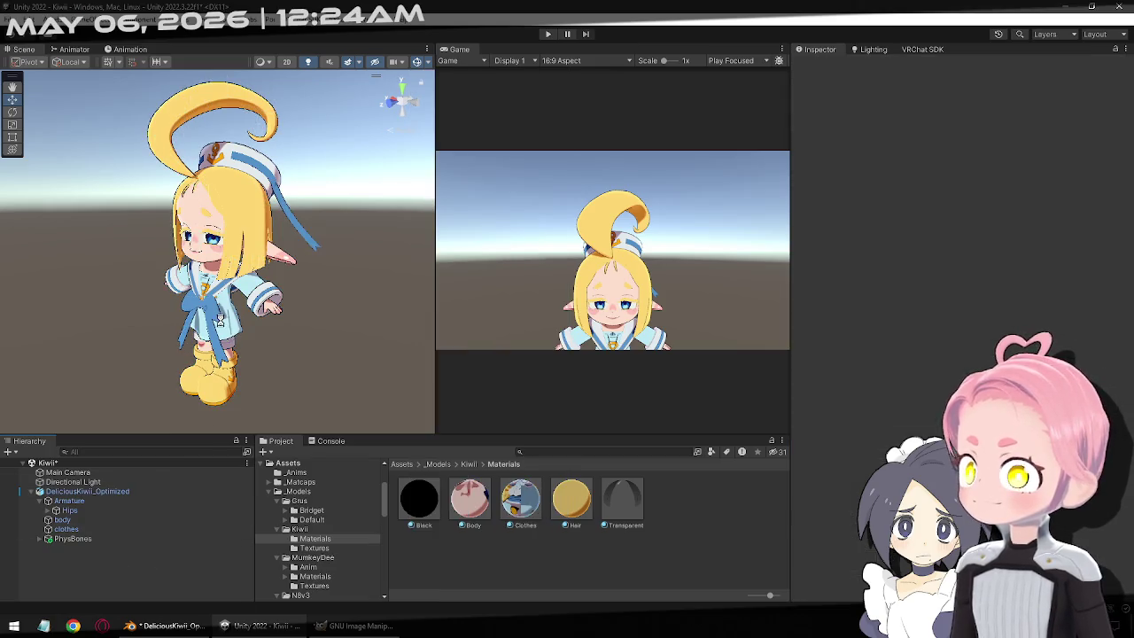
left_click(102, 492)
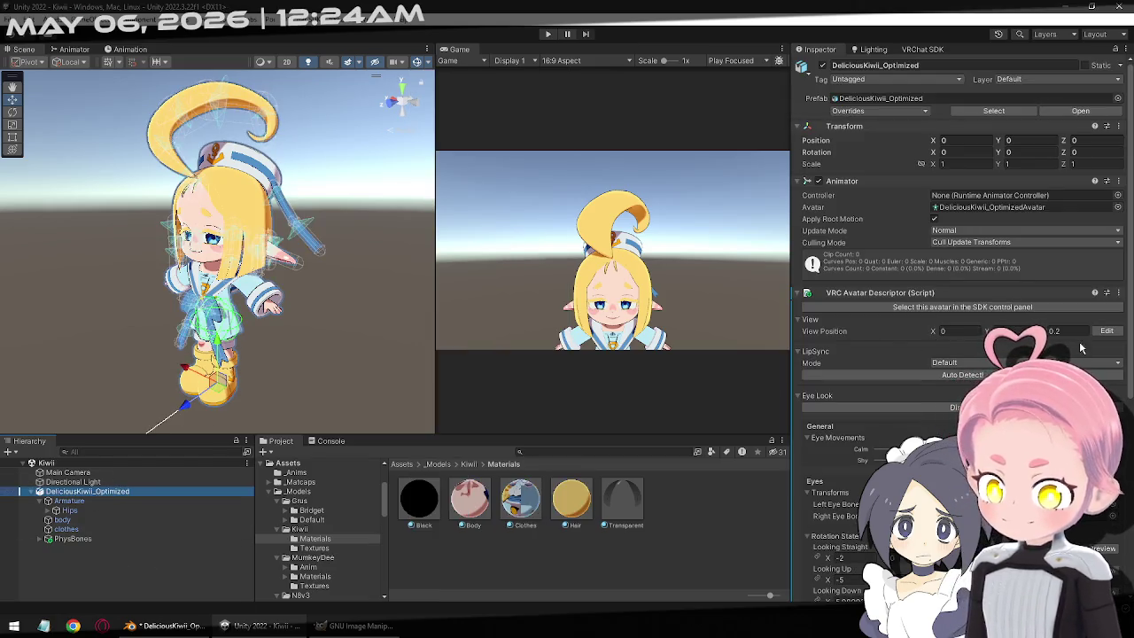
mouse_move(212, 240)
left_mouse_down("alt")
mouse_move(208, 264)
mouse_move(193, 143)
left_mouse_up("alt")
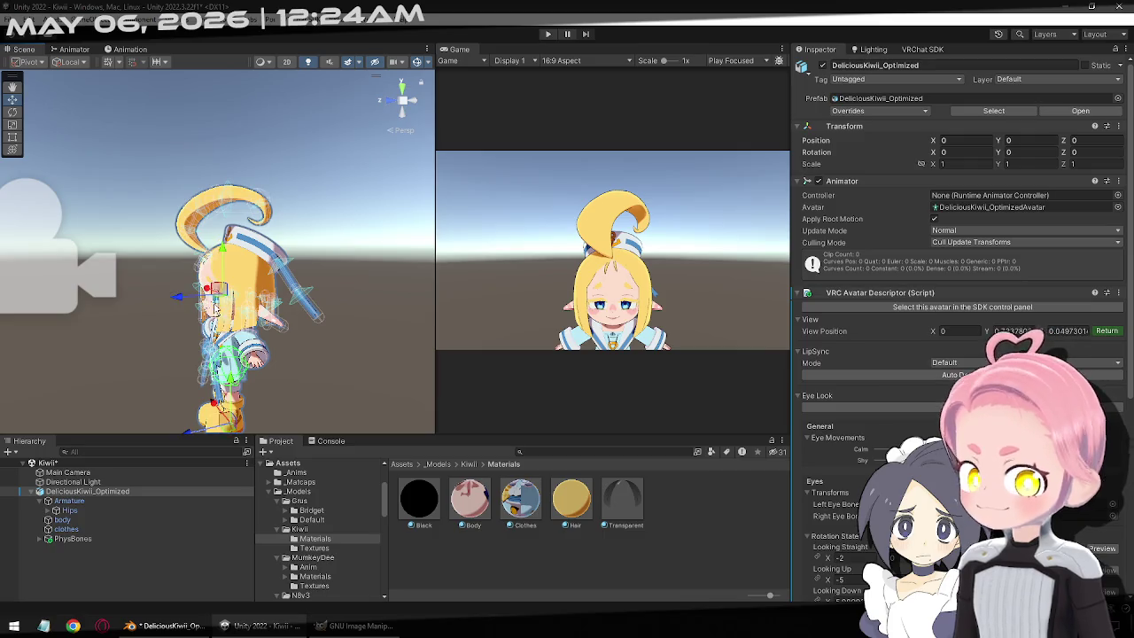
mouse_move(213, 293)
left_mouse_down("alt")
mouse_move(249, 302)
mouse_move(367, 130)
mouse_move(218, 235)
left_mouse_up("alt")
scroll(249, 302, "up", 5)
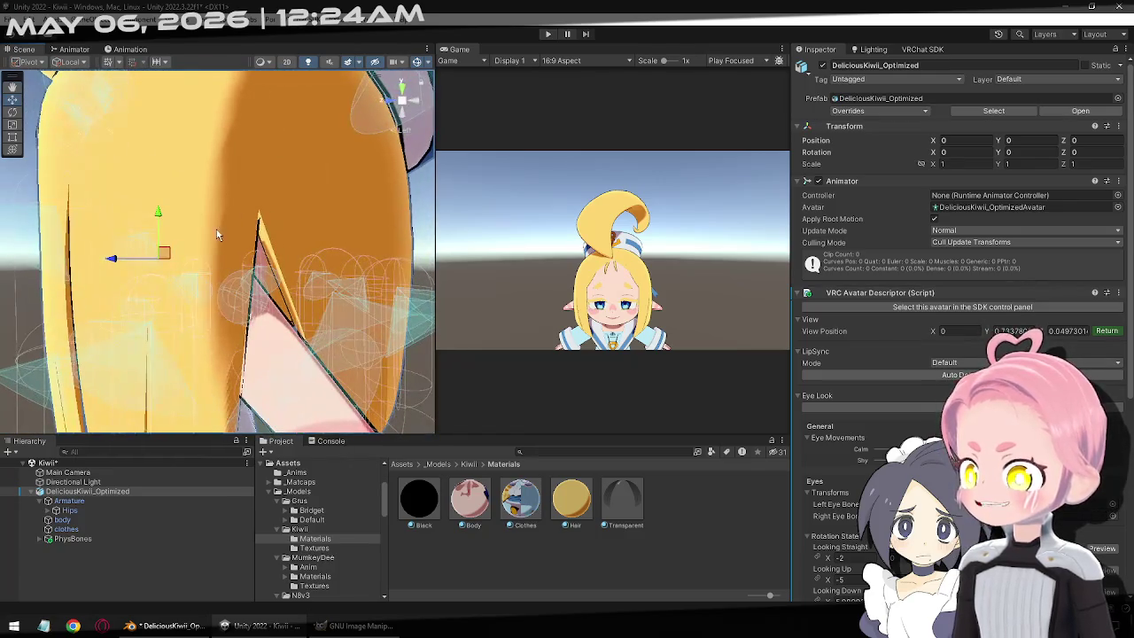
left_click_drag(405, 101, 303, 209, "alt")
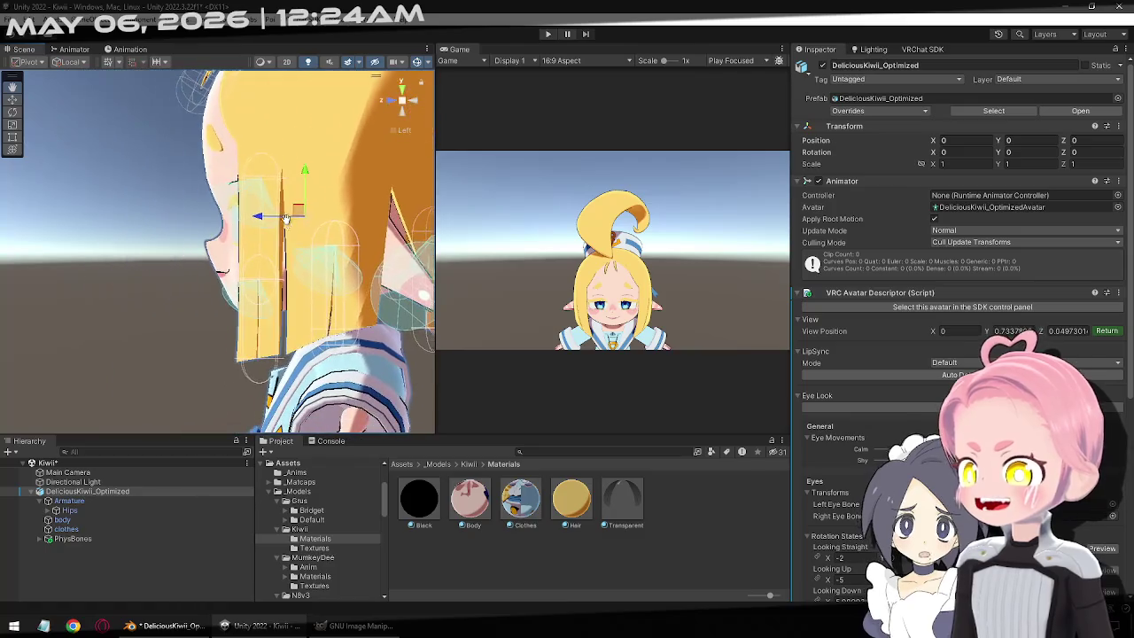
left_click_drag(226, 213, 224, 226)
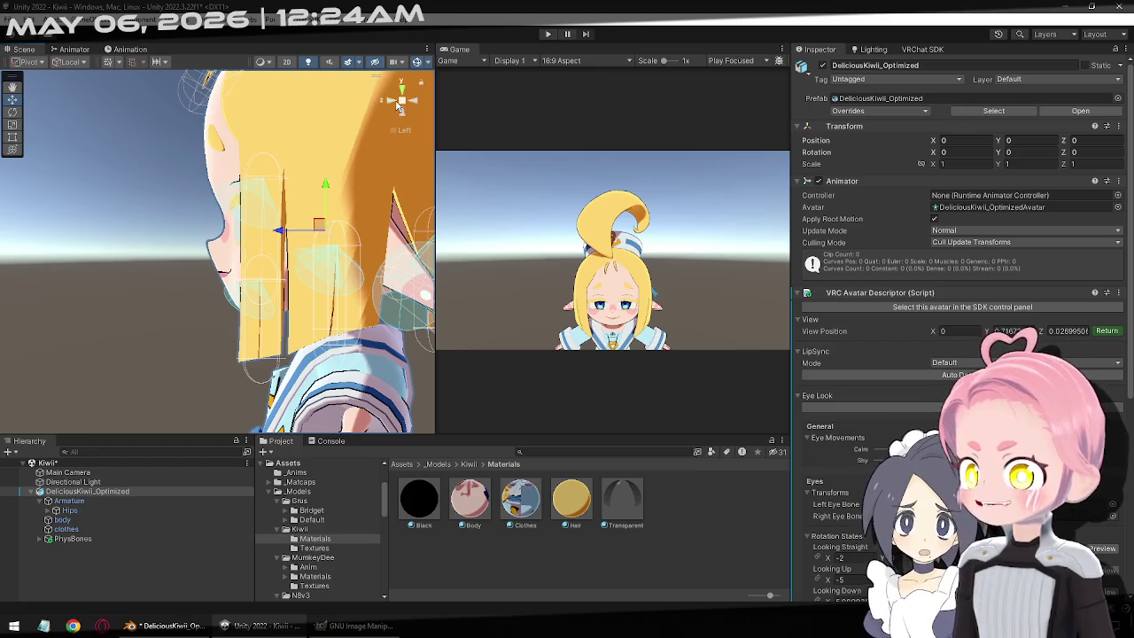
Orbit and zoom around the avatar to check the new view position against the head.
mouse_move(404, 100)
right_mouse_down("alt")
mouse_move(376, 254)
mouse_move(344, 284)
right_mouse_up("alt")
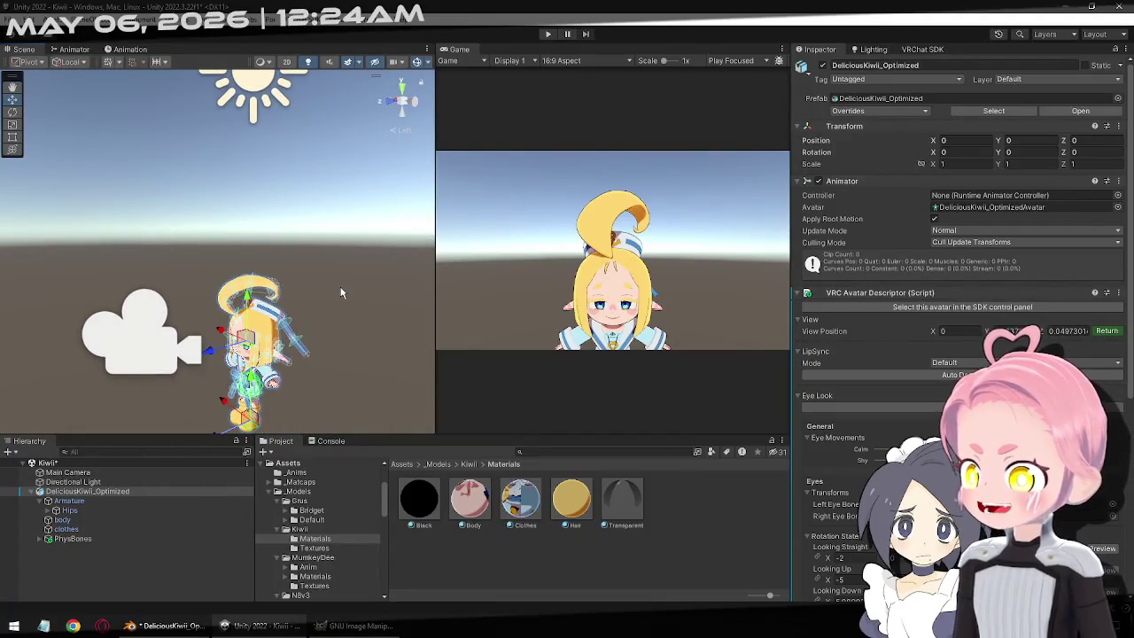
left_click(341, 292)
left_click(252, 346)
mouse_move(231, 230)
left_mouse_down("alt")
mouse_move(192, 139)
mouse_move(202, 171)
left_mouse_up("alt")
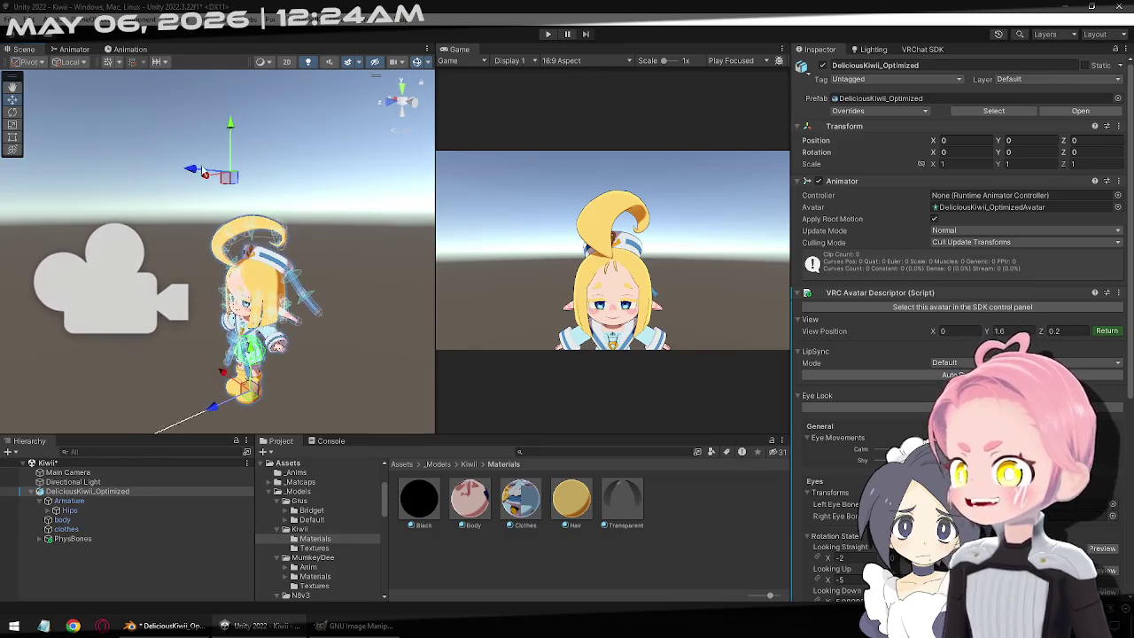
mouse_move(231, 194)
left_mouse_down("alt")
mouse_move(284, 253)
mouse_move(262, 291)
left_mouse_up("alt")
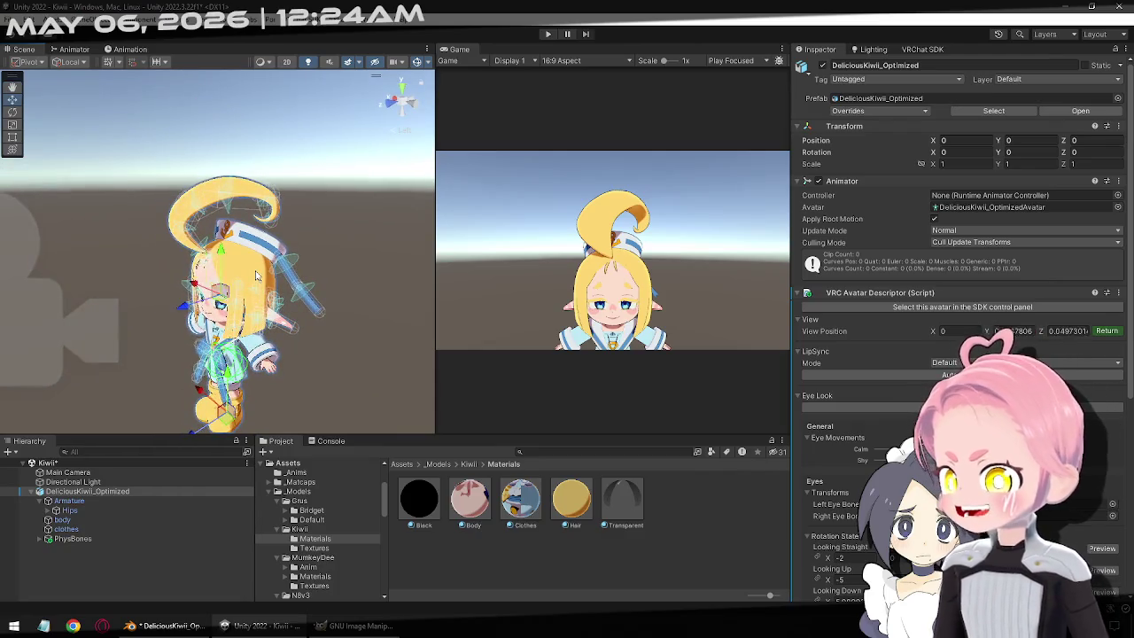
mouse_move(257, 276)
left_mouse_down("alt")
mouse_move(214, 295)
mouse_move(164, 262)
mouse_move(230, 266)
left_mouse_up("alt")
scroll(214, 295, "up", 5)
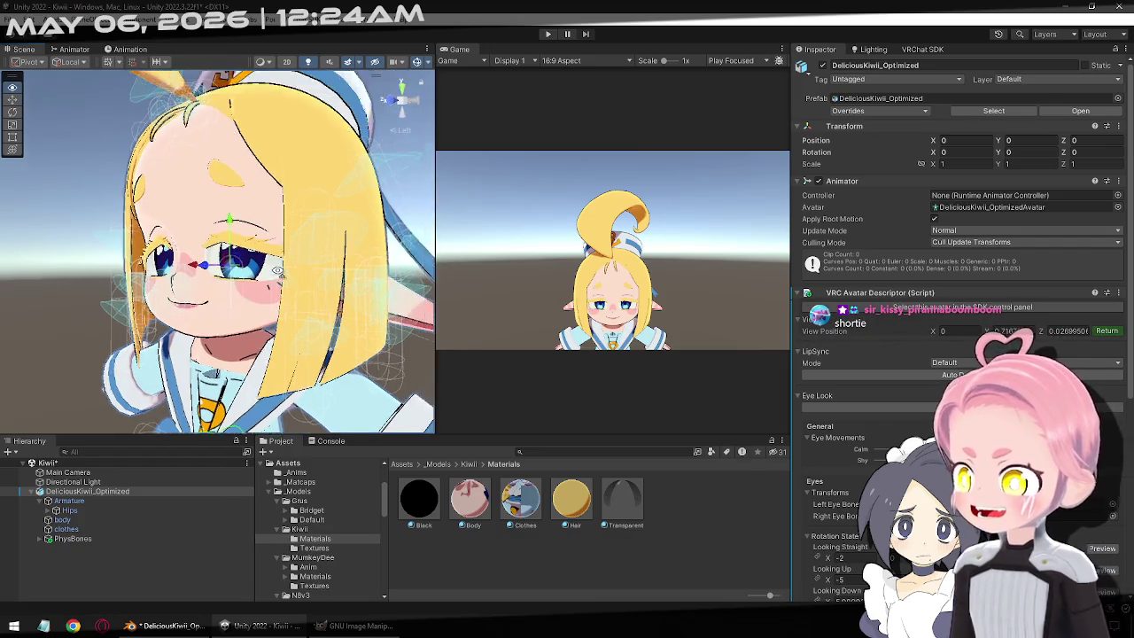
scroll(286, 278, "down", 5)
mouse_move(286, 277)
left_mouse_down("alt")
mouse_move(305, 312)
mouse_move(258, 282)
mouse_move(221, 276)
left_mouse_up("alt")
scroll(305, 312, "up", 3)
scroll(258, 281, "down", 3)
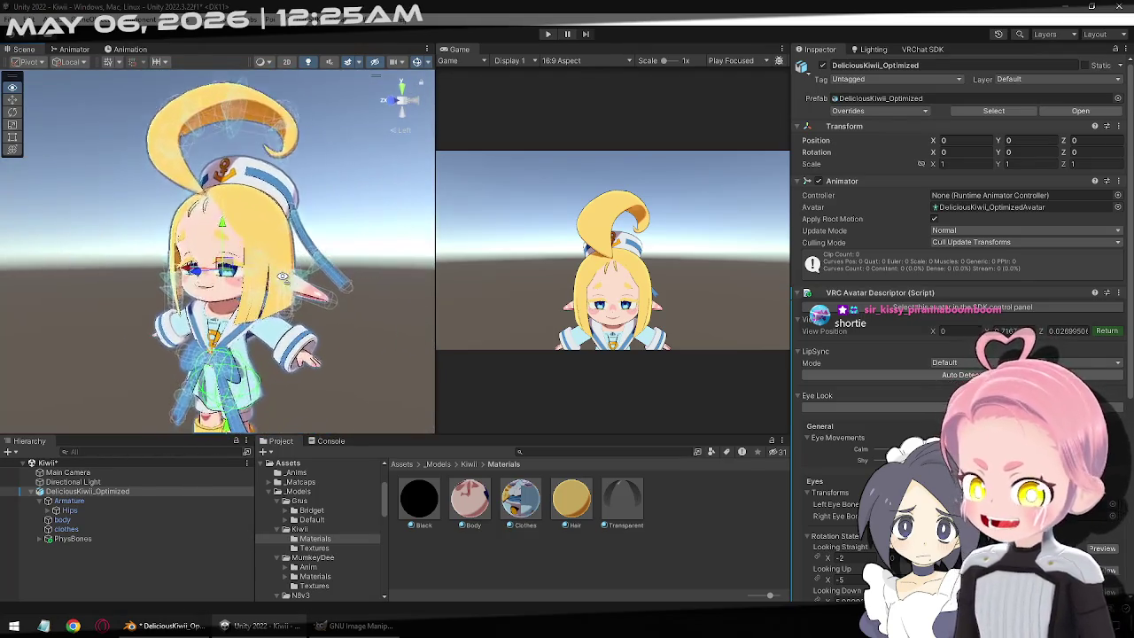
scroll(884, 317, "down", 1)
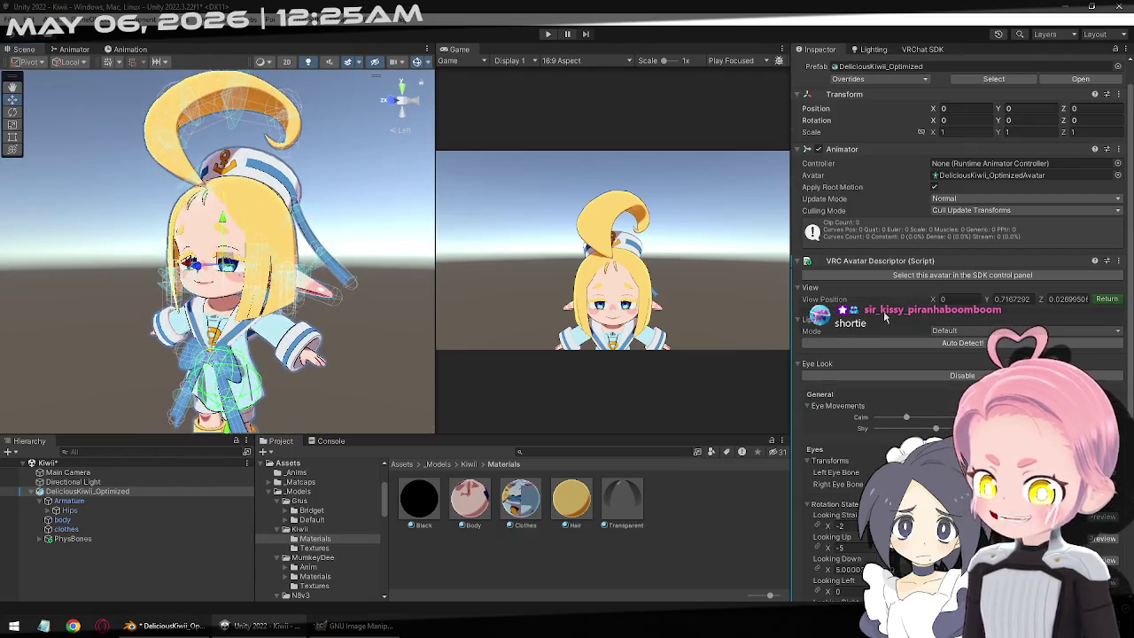
Auto-detect lip sync so the body's vrc.v_ viseme blend shapes fill every viseme slot.
left_click(930, 343)
scroll(822, 344, "down", 1)
scroll(822, 344, "down", 1)
scroll(823, 343, "down", 3)
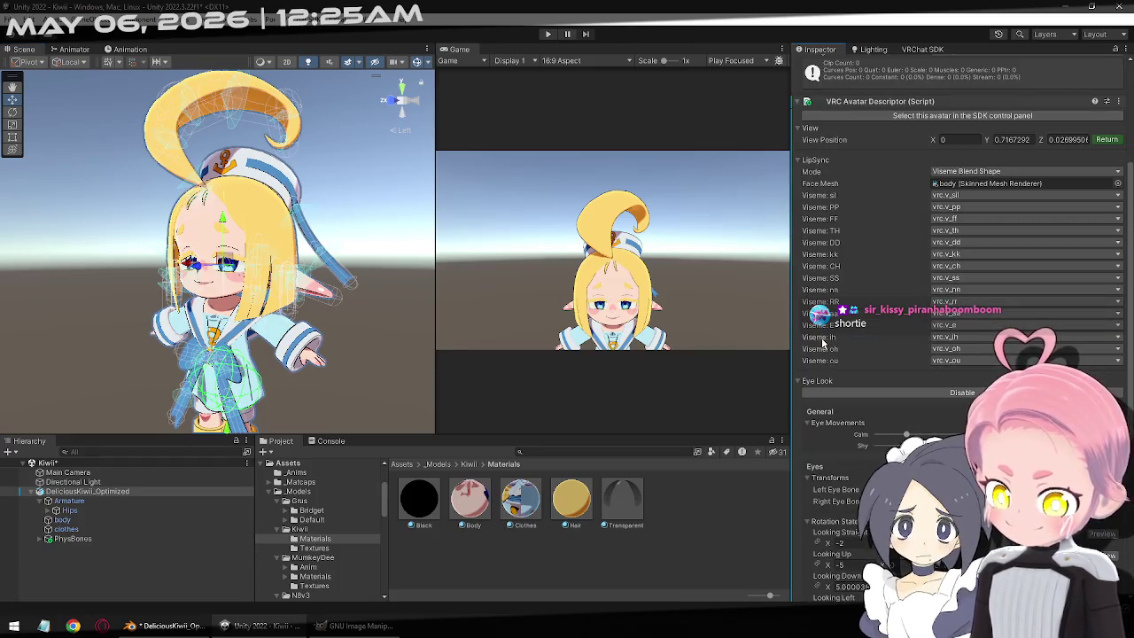
scroll(823, 344, "down", 4)
scroll(822, 343, "down", 2)
scroll(822, 344, "down", 3)
scroll(252, 288, "up", 2)
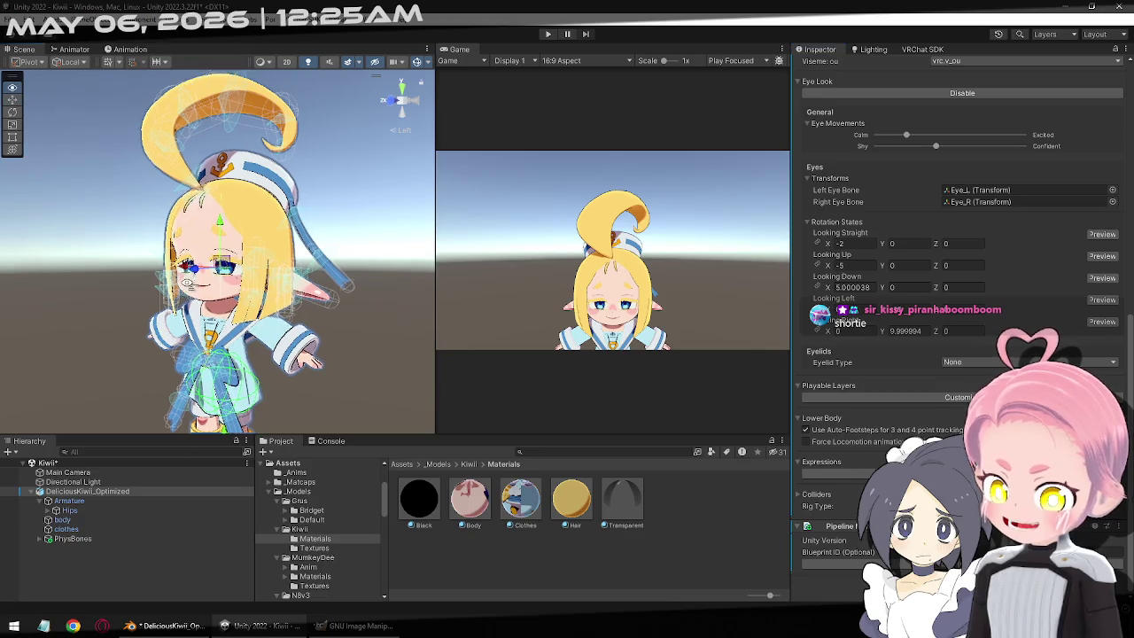
scroll(252, 288, "up", 3)
scroll(253, 288, "up", 3)
scroll(252, 288, "up", 4)
left_click_drag(252, 288, 266, 292, "alt")
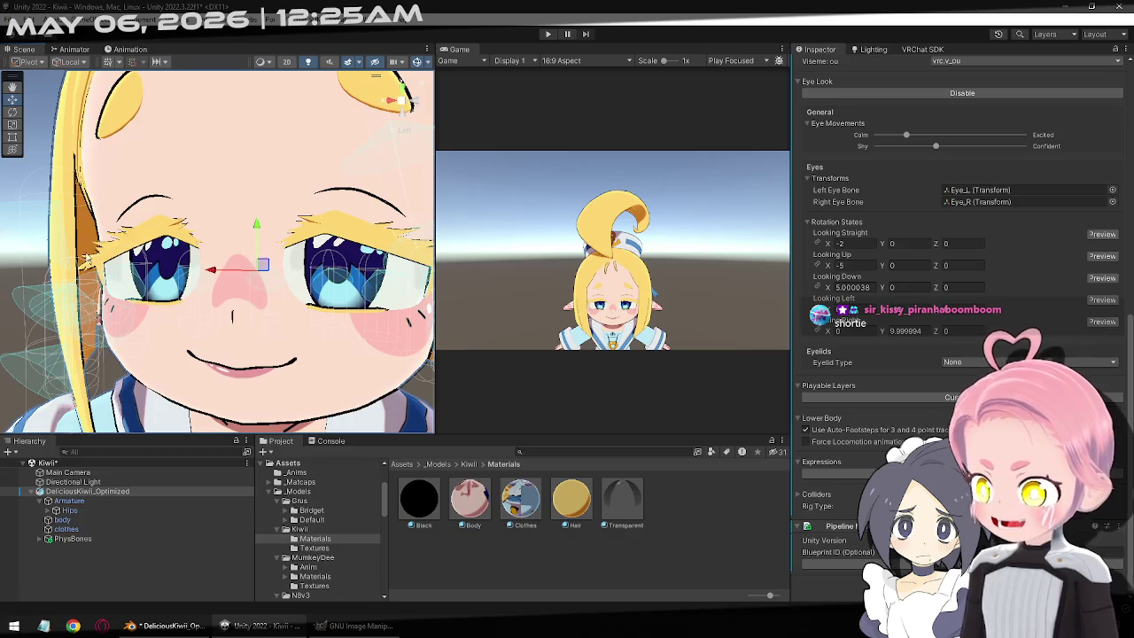
left_click_drag(88, 259, 36, 293, "alt")
left_click(35, 292)
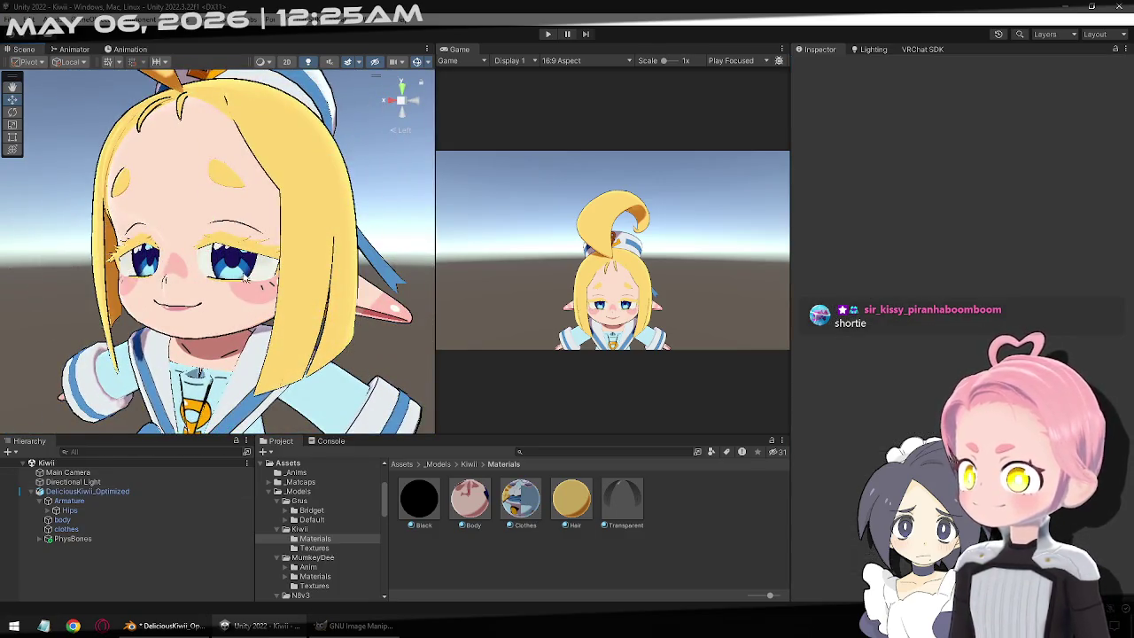
left_click_drag(246, 277, 222, 293, "alt")
Close GIMP, deselect all armature bones in Blender with Alt+A, and return to Unity.
left_click(359, 626)
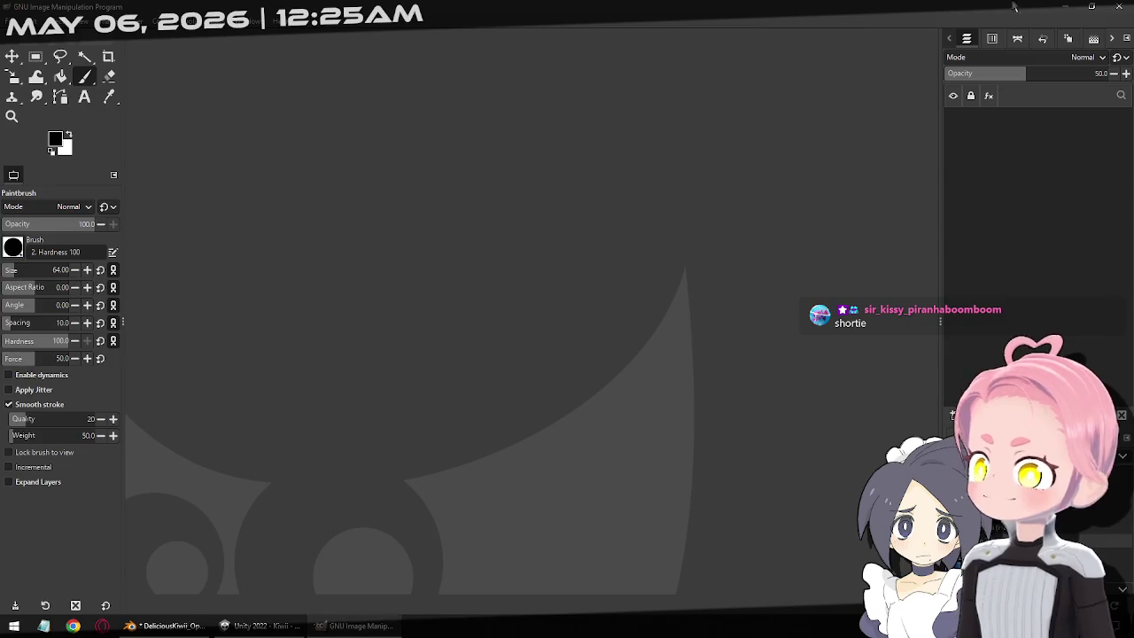
left_click(1118, 6)
left_click(130, 625)
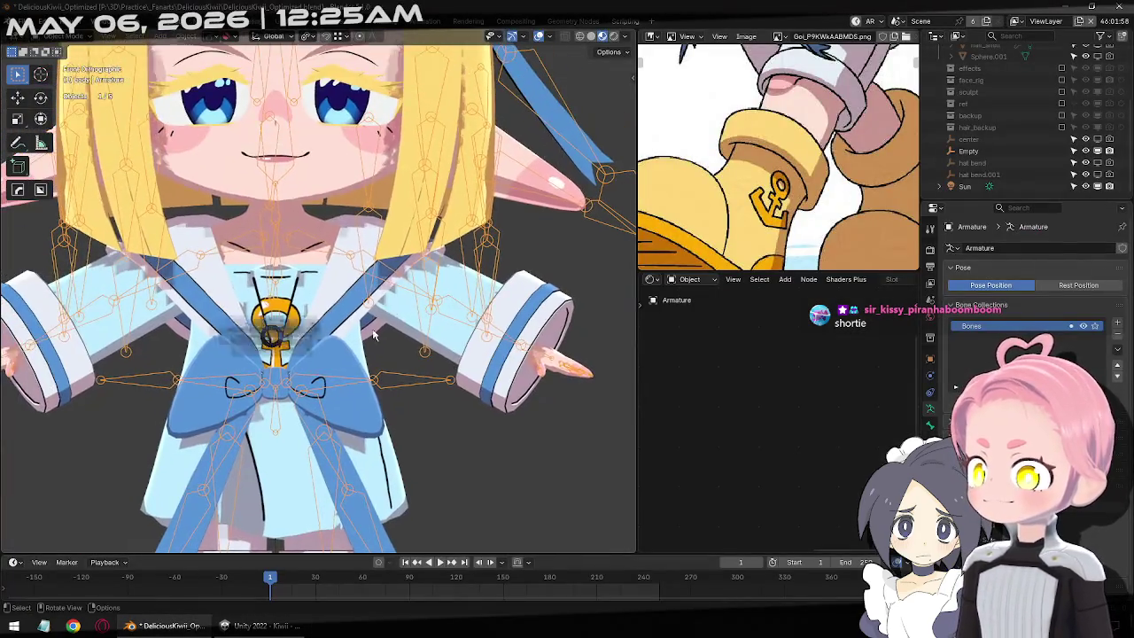
scroll(446, 268, "up", 3)
scroll(446, 268, "down", 4)
scroll(390, 322, "up", 1)
key("alt+a")
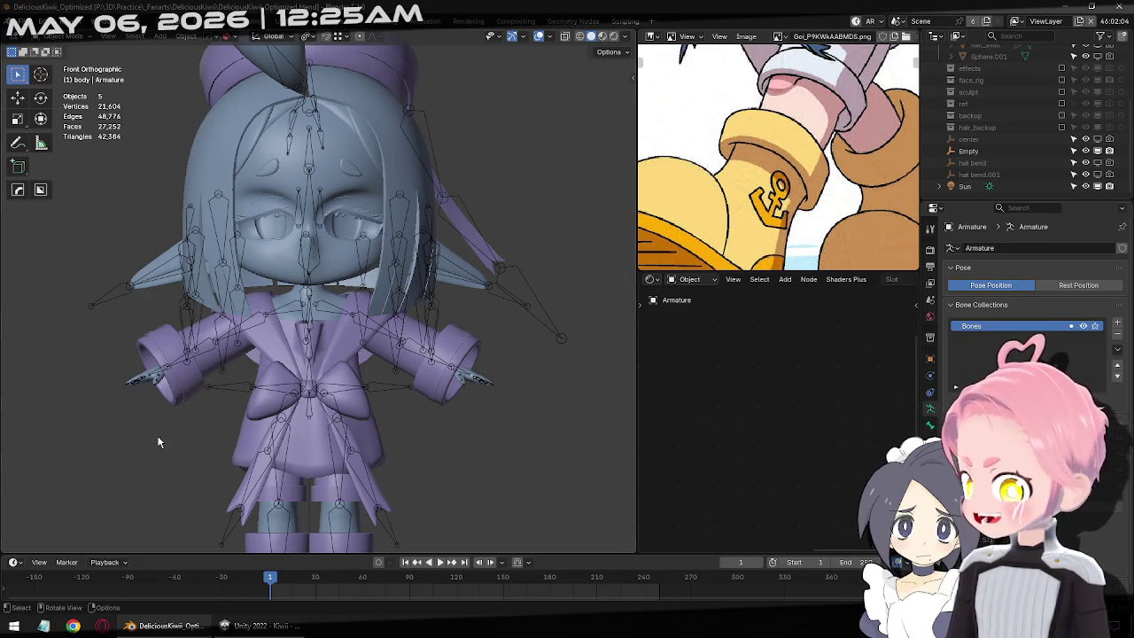
key("alt+Tab")
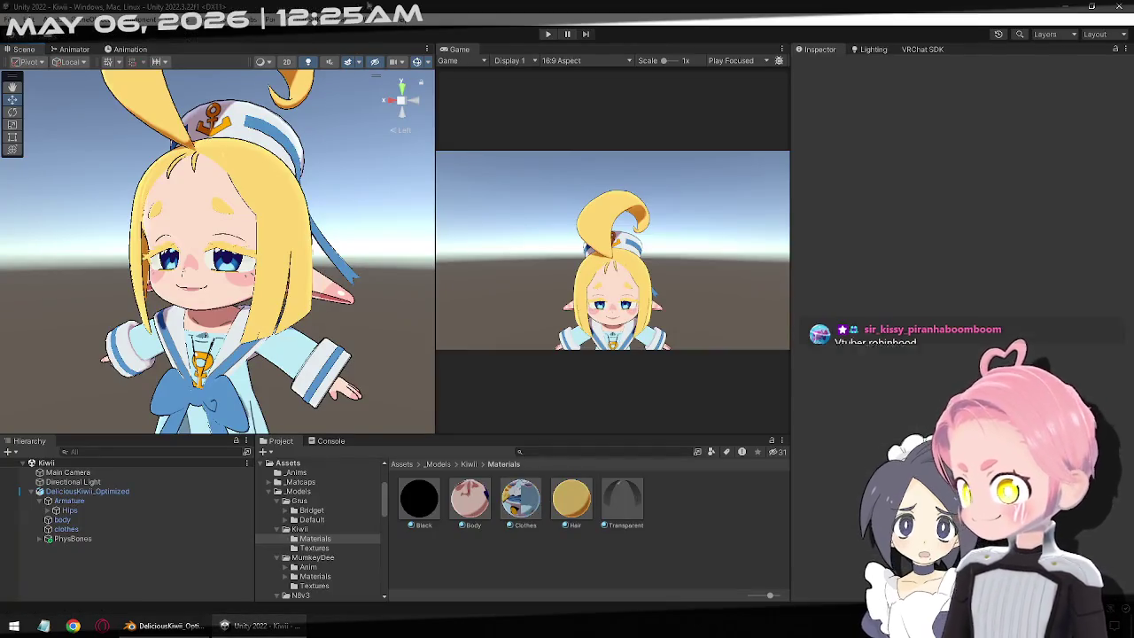
Swing the Directional Light around the avatar's side profile and set its Y rotation to 180.
left_click_drag(311, 93, 266, 97, "alt")
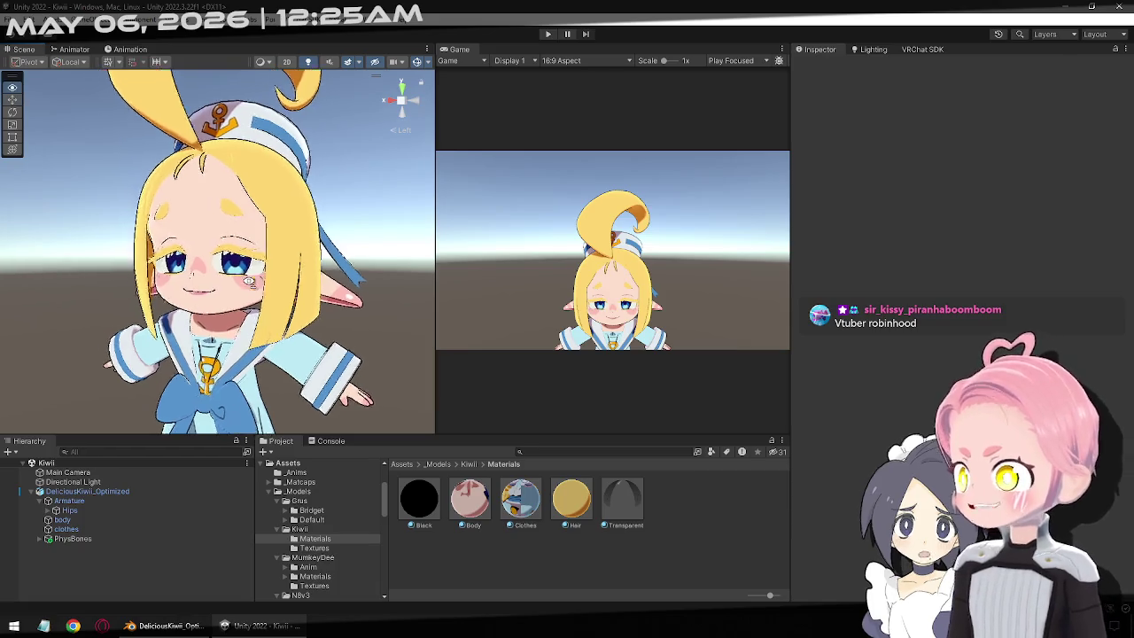
scroll(222, 257, "up", 2)
scroll(222, 257, "up", 2)
scroll(280, 276, "up", 3)
scroll(280, 276, "up", 2)
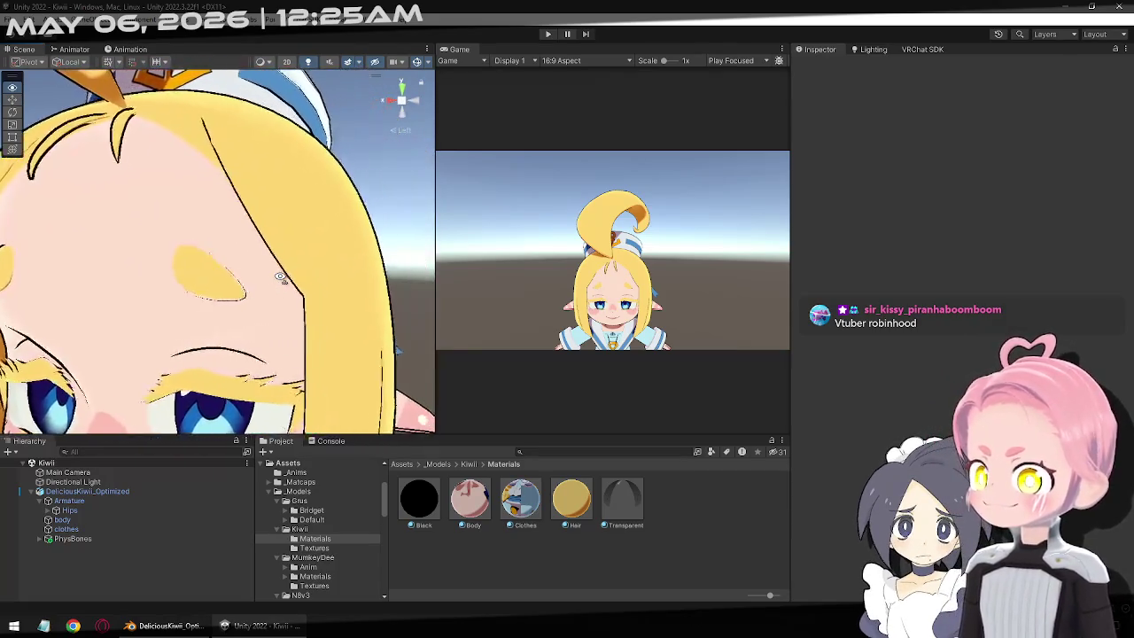
scroll(293, 276, "down", 4)
scroll(297, 277, "down", 1)
mouse_move(297, 277)
left_mouse_down("alt")
mouse_move(681, 292)
mouse_move(344, 293)
mouse_move(499, 293)
left_mouse_up("alt")
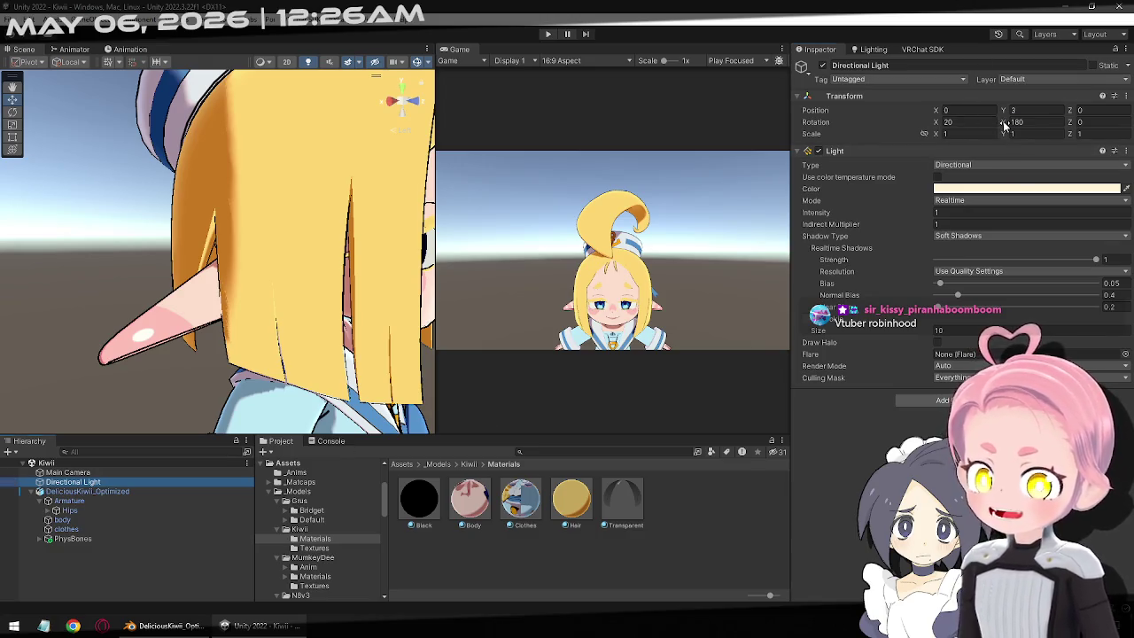
left_click_drag(40, 125, 100, 387)
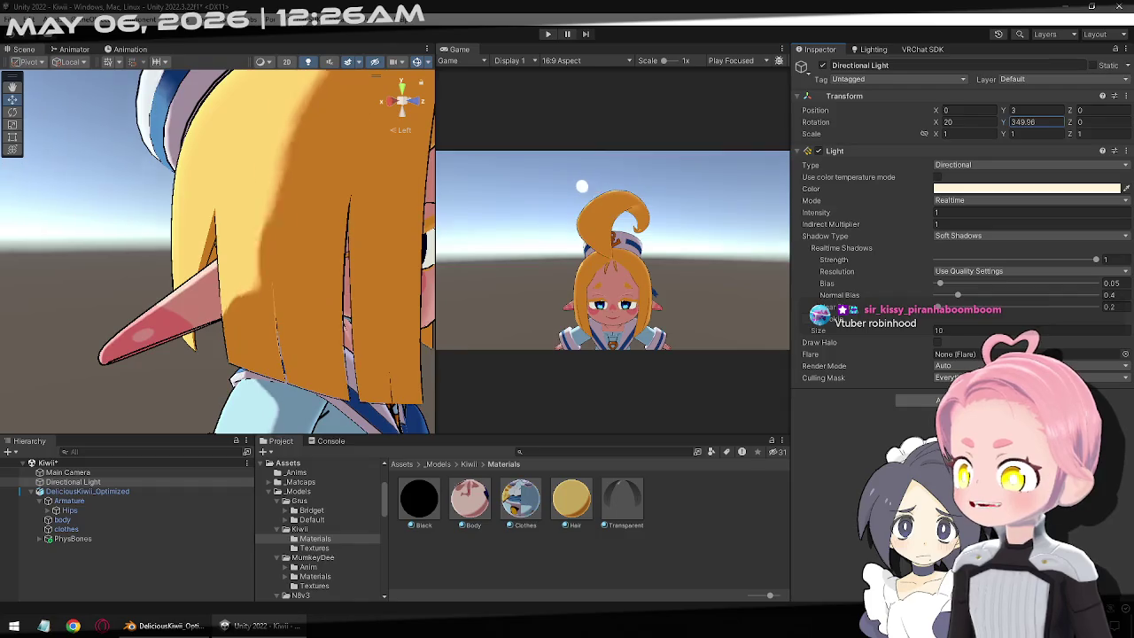
type("180")
Sweep the light again while viewing the face, ear and back of the head, then switch to Blender.
mouse_move(222, 292)
left_mouse_down("alt")
mouse_move(266, 281)
mouse_move(163, 278)
left_mouse_up("alt")
left_click_drag(204, 304, 245, 299, "alt")
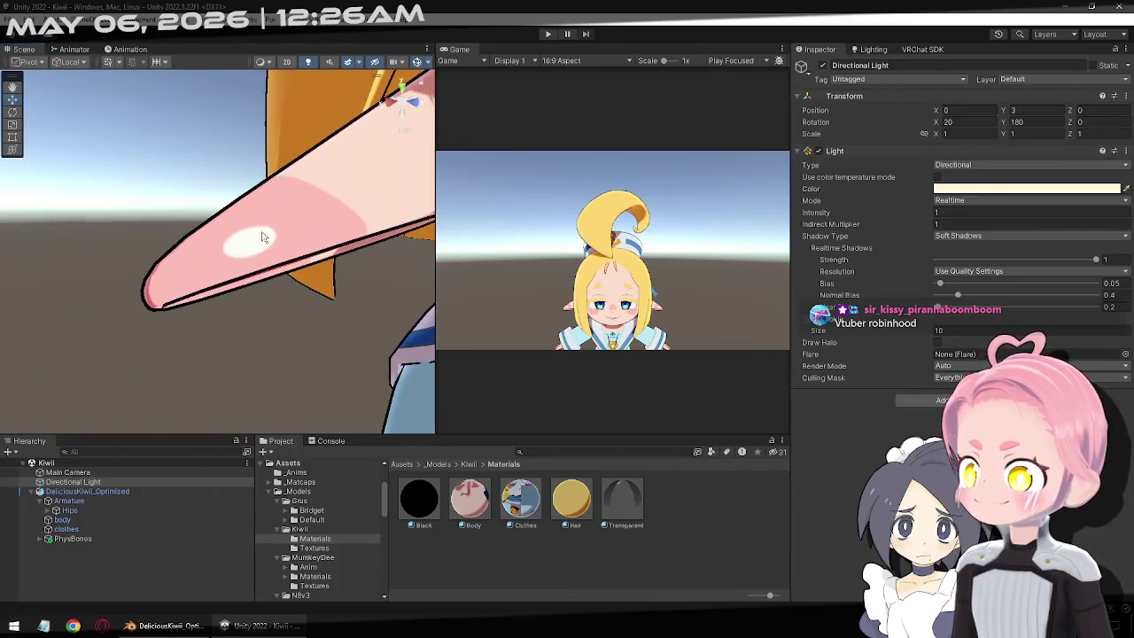
left_click_drag(262, 238, 291, 247, "alt")
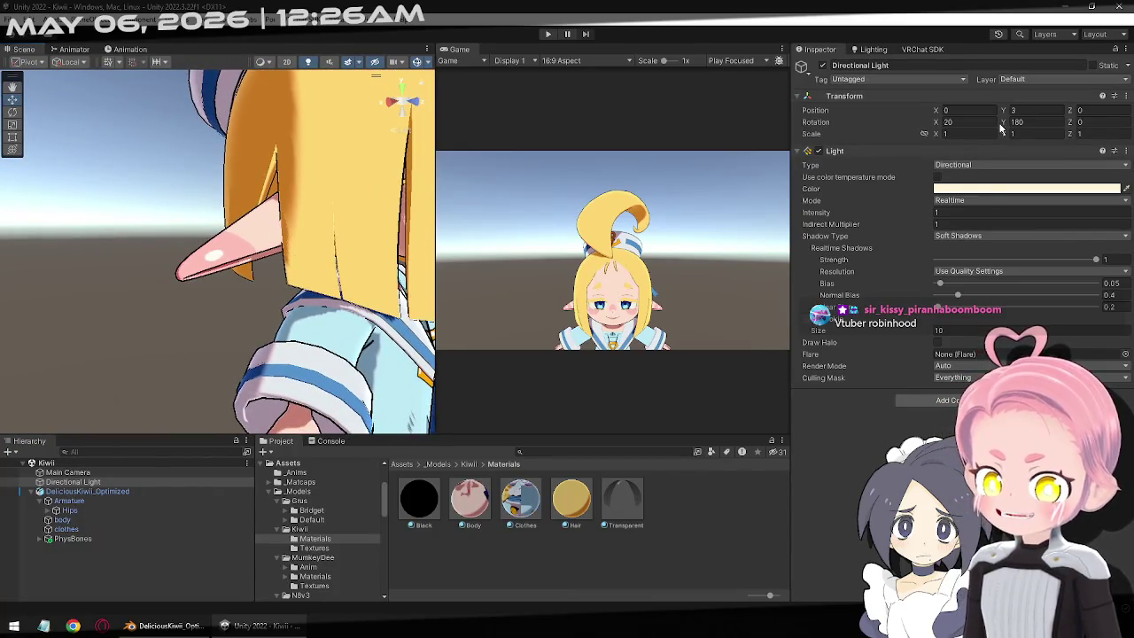
mouse_move(1004, 126)
left_mouse_down()
mouse_move(80, 110)
mouse_move(182, 134)
mouse_move(36, 112)
mouse_move(150, 122)
left_mouse_up()
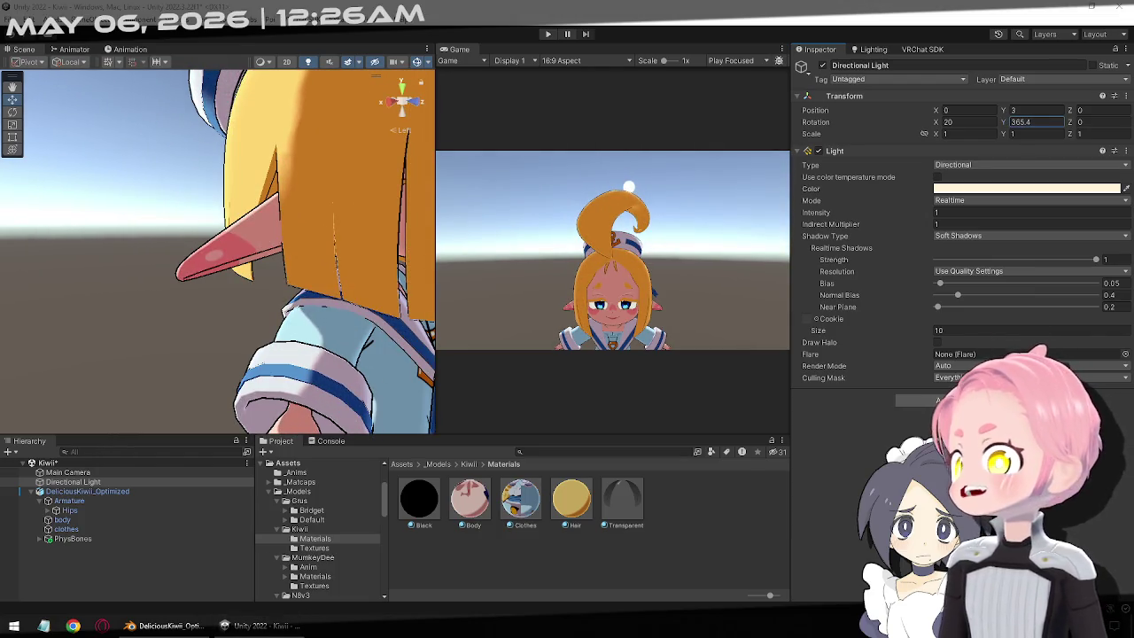
mouse_move(363, 234)
left_mouse_down("alt")
mouse_move(302, 265)
mouse_move(248, 258)
mouse_move(322, 317)
left_mouse_up("alt")
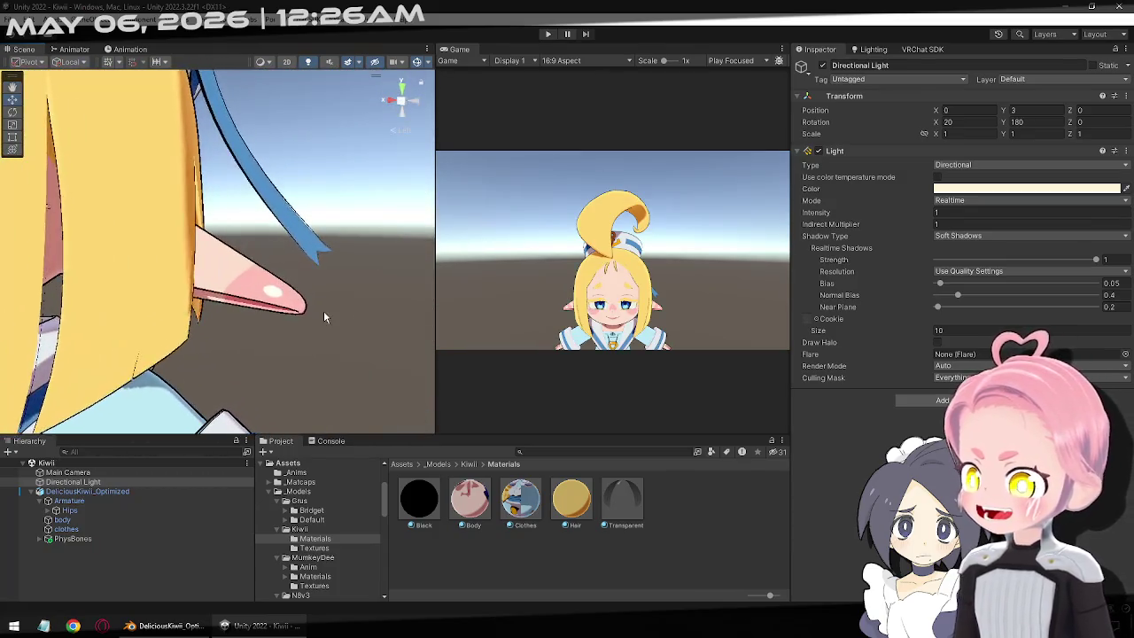
key("alt+Tab")
mouse_move(346, 256)
middle_mouse_down()
mouse_move(457, 324)
mouse_move(410, 252)
middle_mouse_up()
scroll(457, 323, "up", 5)
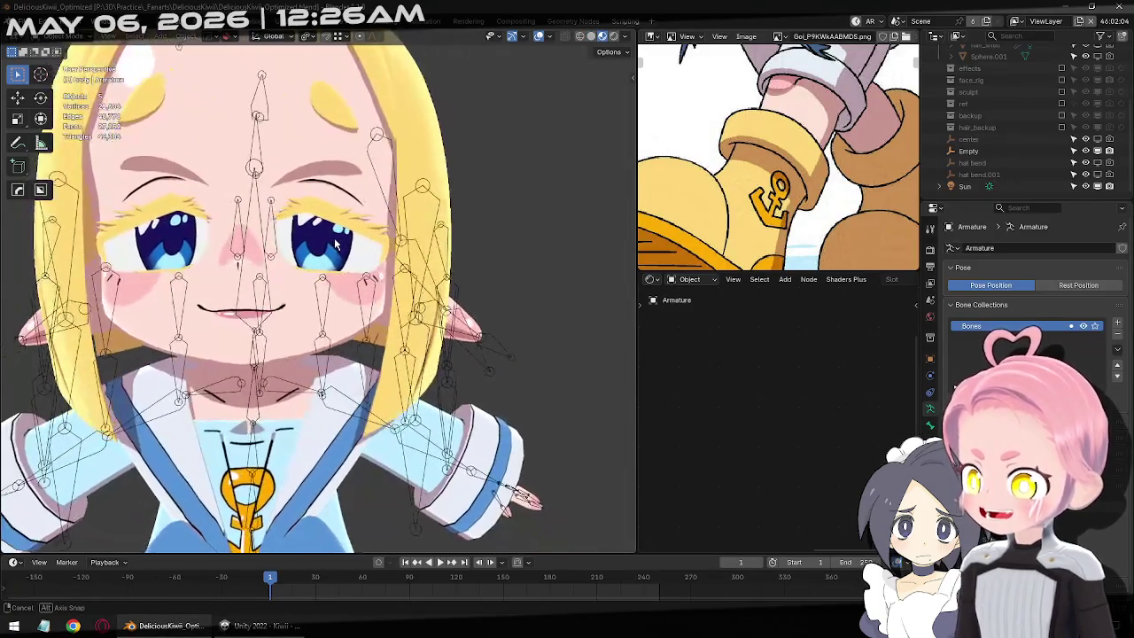
Select the Sun light and rotate it to a new angle around the character.
scroll(409, 251, "down", 8)
scroll(409, 252, "up", 3)
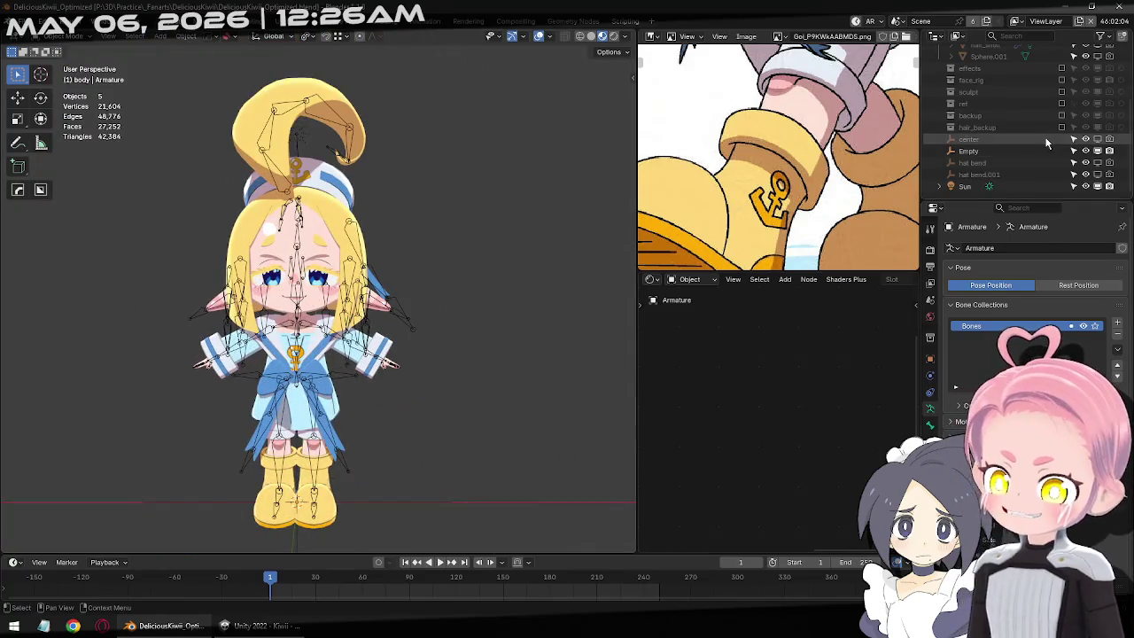
left_click(966, 187)
middle_click_drag(410, 257, 416, 265)
scroll(418, 261, "up", 4)
scroll(416, 264, "up", 5)
scroll(417, 264, "up", 3)
key("r")
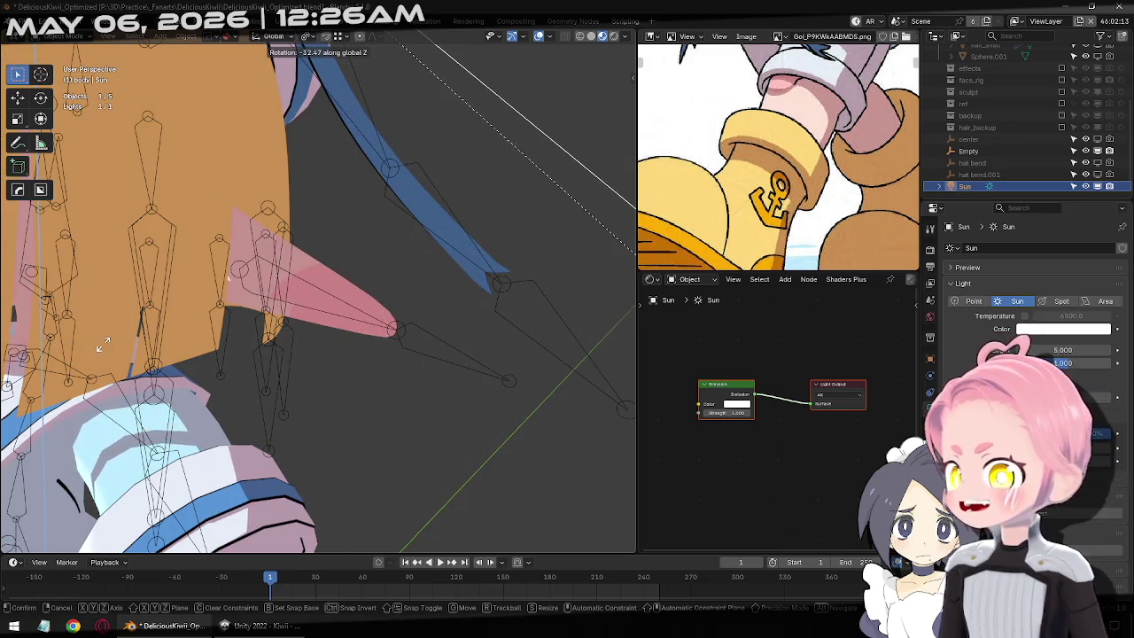
left_click(62, 335)
mouse_move(62, 335)
middle_mouse_down()
mouse_move(326, 372)
mouse_move(343, 362)
middle_mouse_up()
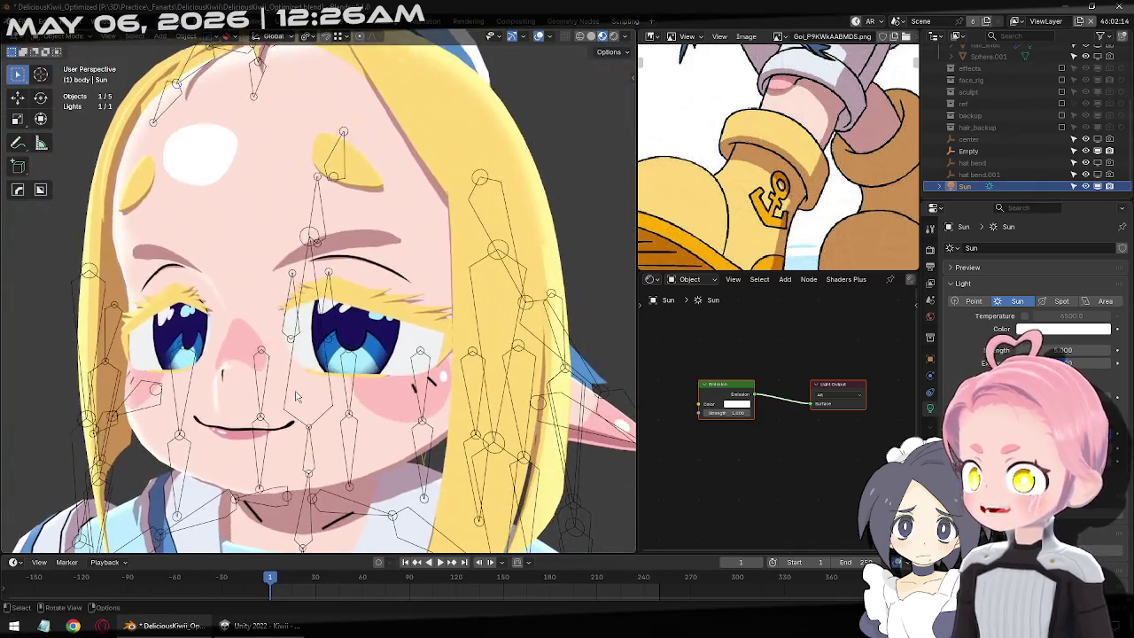
Rotate the Sun twice more around the Z axis to compare the face shading.
key("r")
key("z")
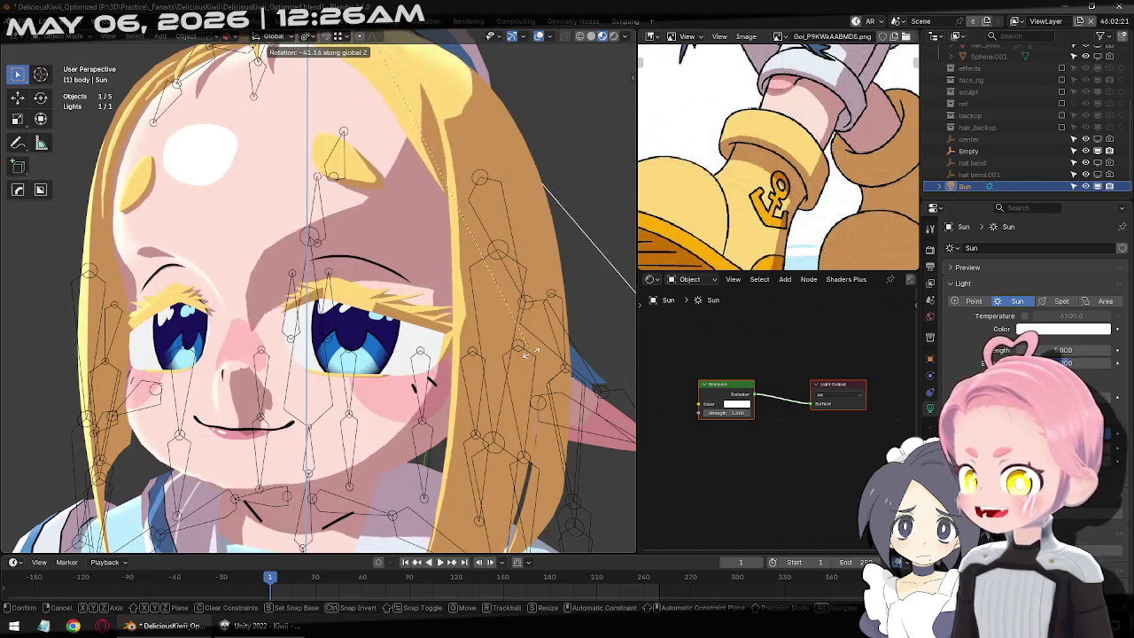
left_click(355, 311)
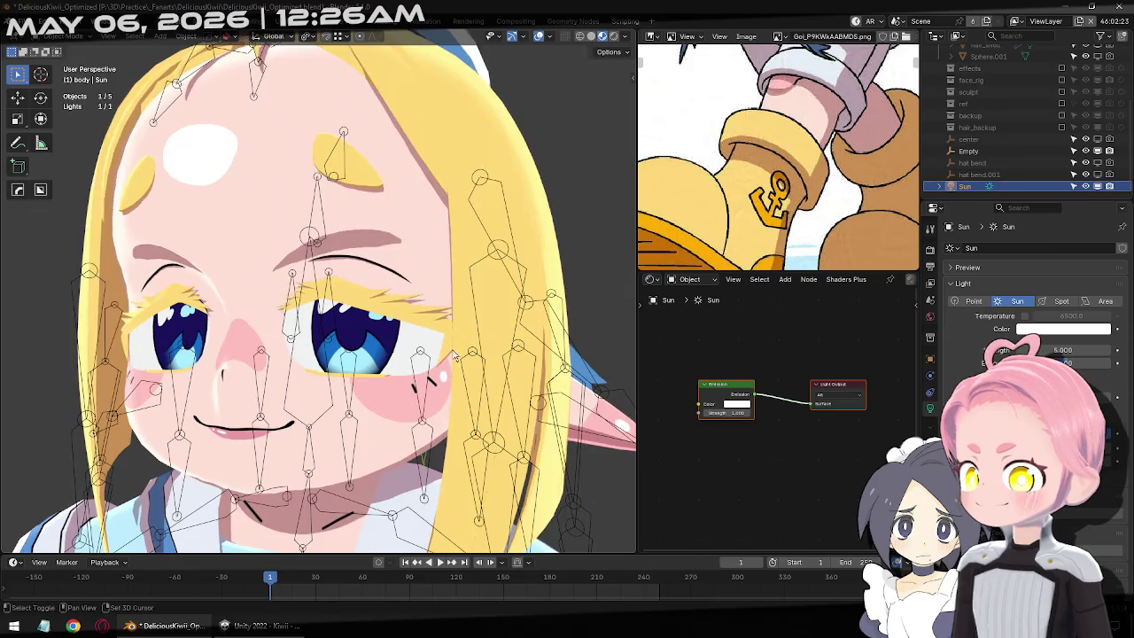
scroll(346, 303, "up", 4)
scroll(346, 302, "up", 2)
scroll(346, 302, "up", 2)
scroll(319, 408, "up", 2)
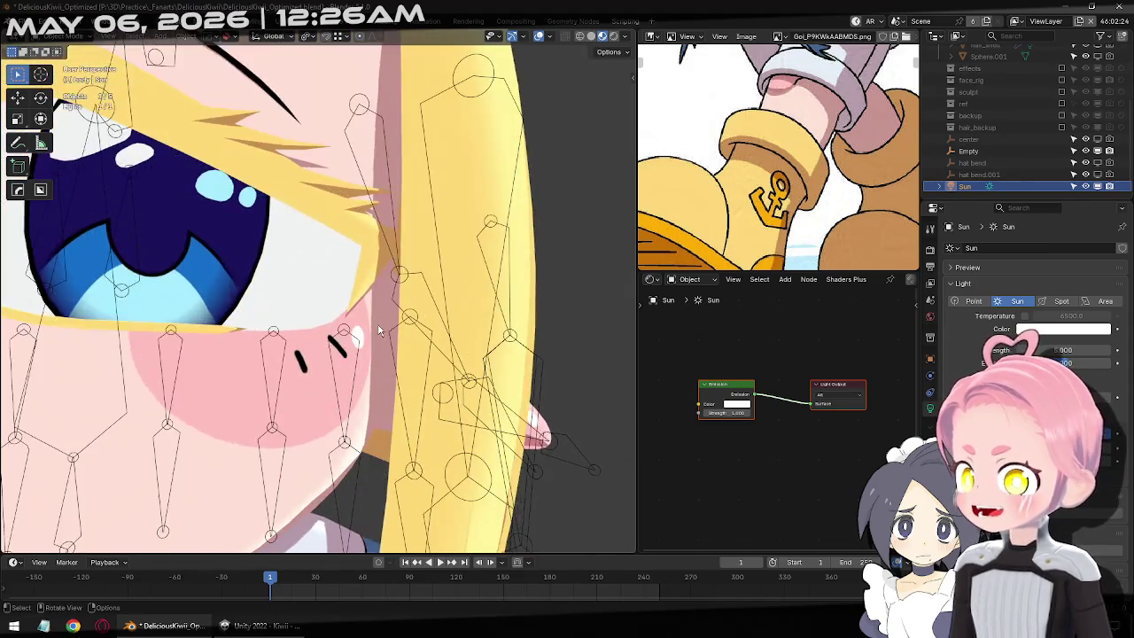
scroll(306, 452, "up", 2)
key("r")
key("z")
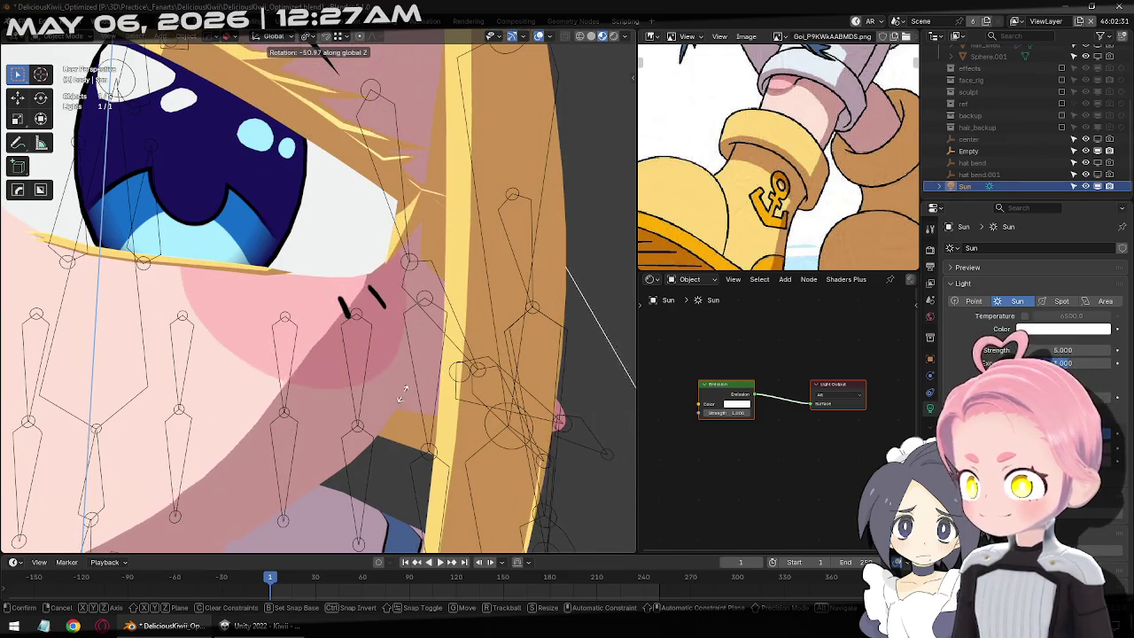
left_click(165, 383)
Preview rendered shading, then set solid shading and an orthographic front view, and return to Unity.
scroll(266, 355, "down", 5)
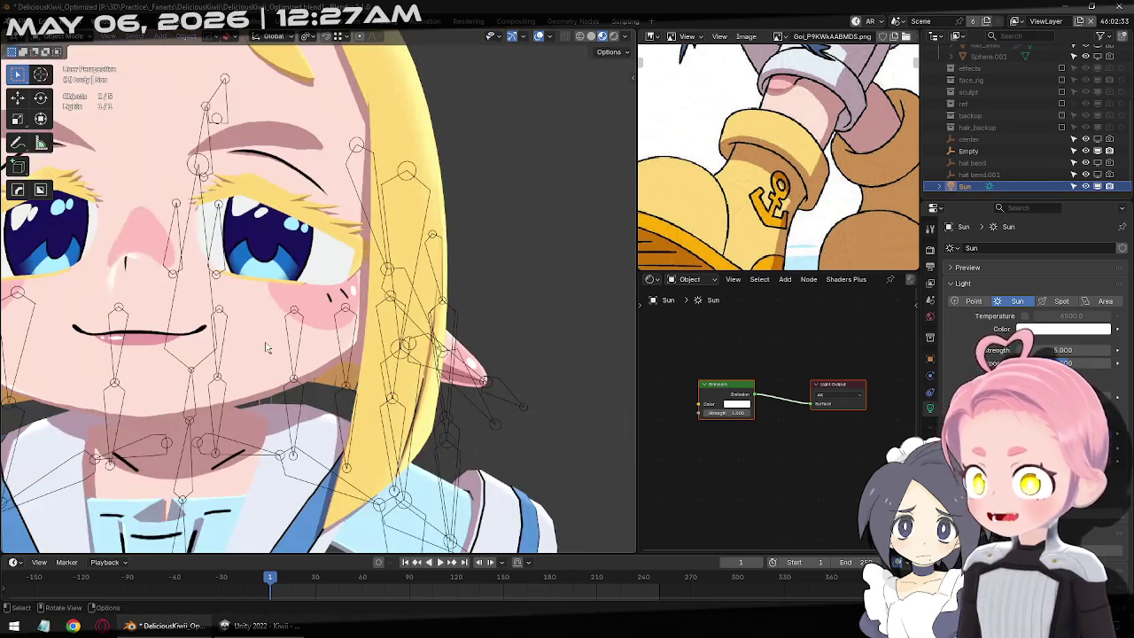
left_click(614, 38)
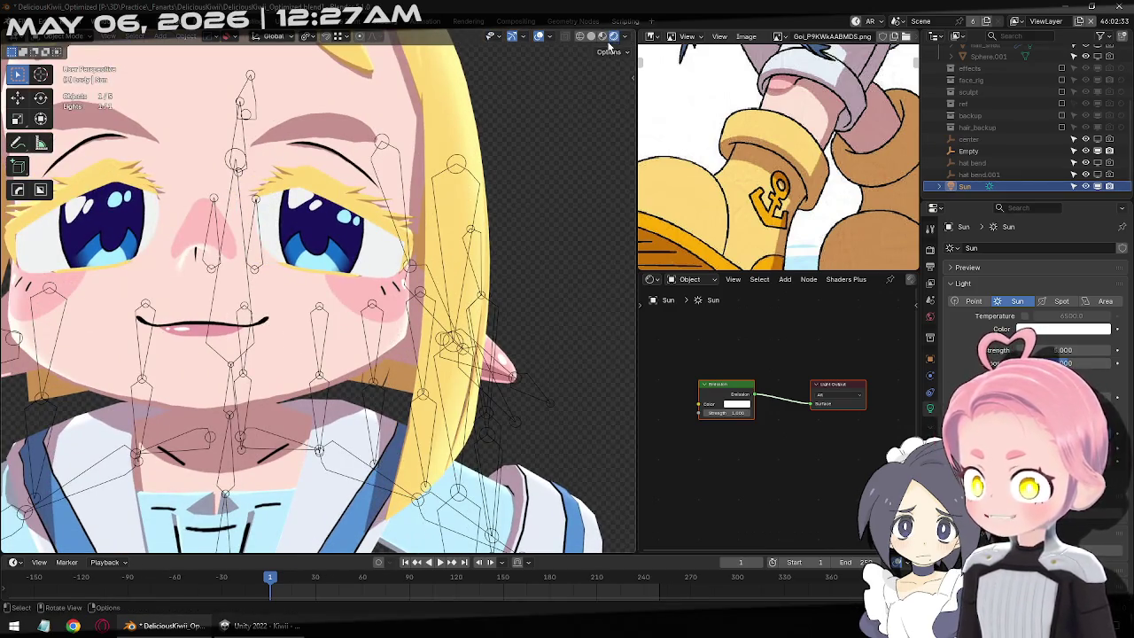
key("z")
left_click(535, 249)
key("KP_5")
scroll(373, 276, "down", 3)
key("KP_1")
scroll(412, 261, "down", 2)
scroll(529, 219, "down", 1)
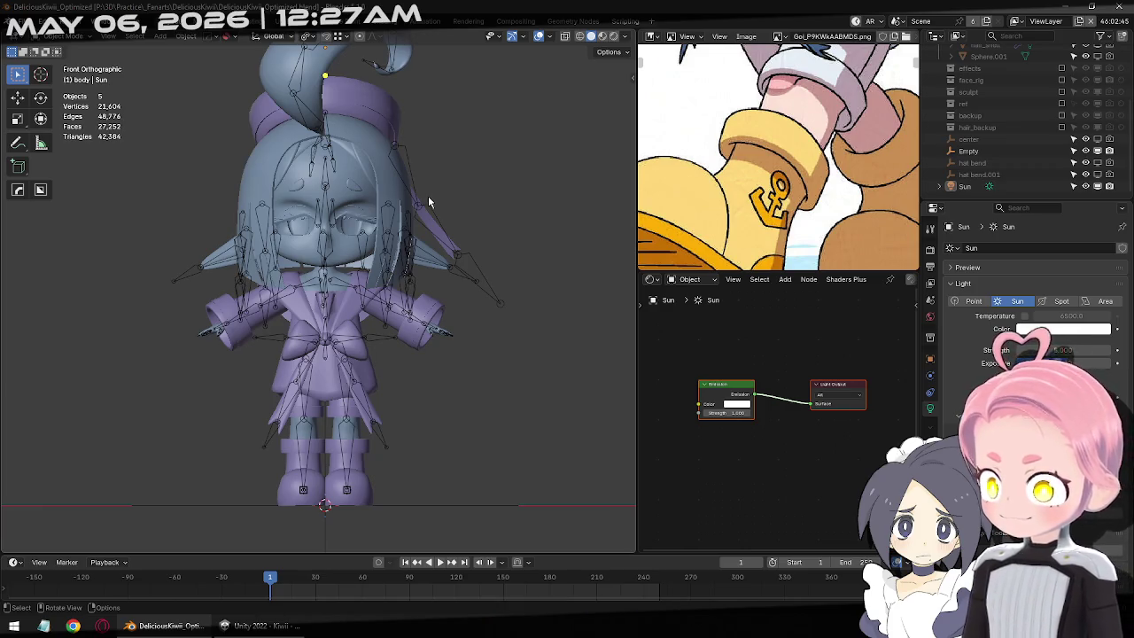
left_click(266, 626)
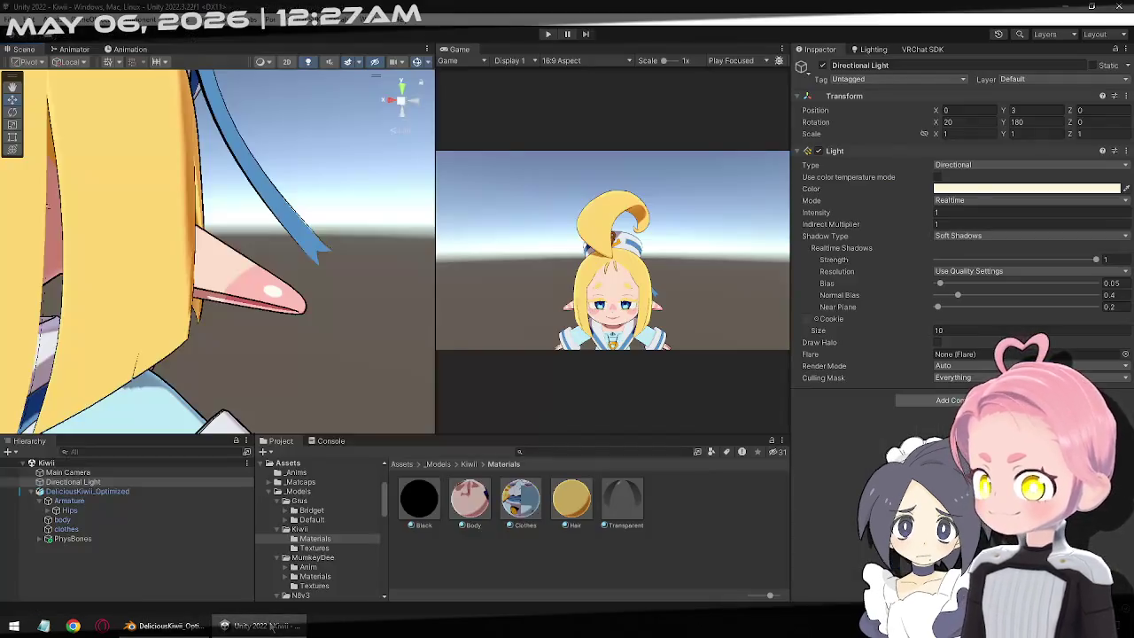
mouse_move(224, 287)
right_mouse_down()
mouse_move(223, 305)
mouse_move(90, 286)
mouse_move(247, 283)
mouse_move(28, 331)
right_mouse_up()
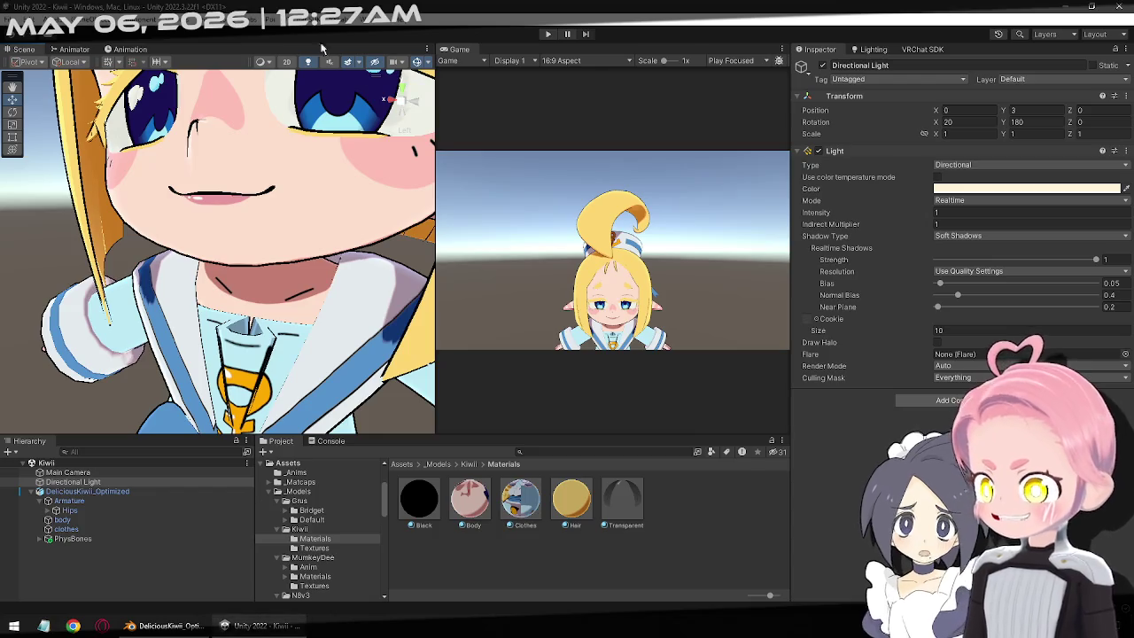
scroll(263, 228, "down", 2)
scroll(263, 229, "down", 2)
scroll(264, 228, "down", 2)
left_click_drag(263, 229, 264, 211, "alt")
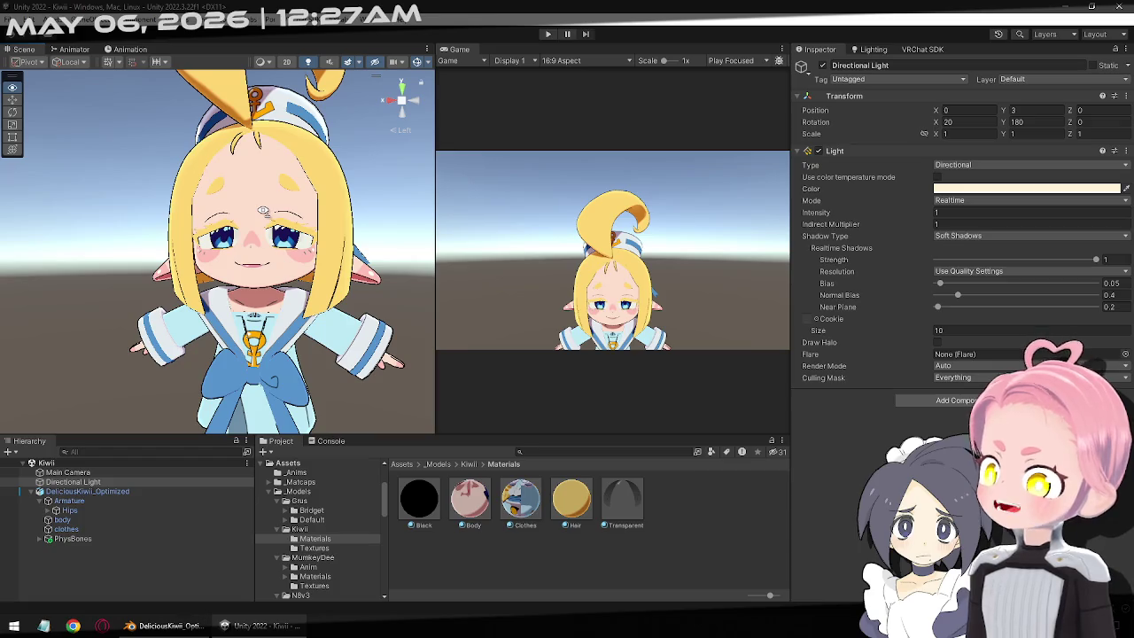
scroll(263, 210, "up", 1)
scroll(283, 214, "up", 2)
scroll(310, 220, "up", 2)
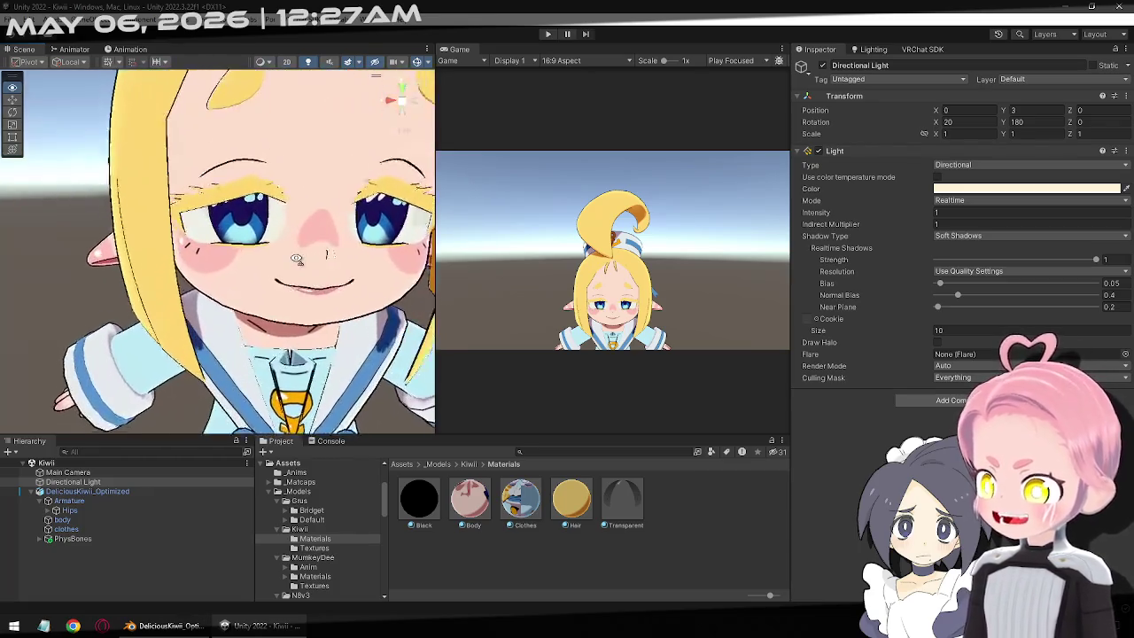
scroll(338, 225, "up", 2)
left_click_drag(338, 225, 321, 232, "alt")
scroll(321, 232, "down", 2)
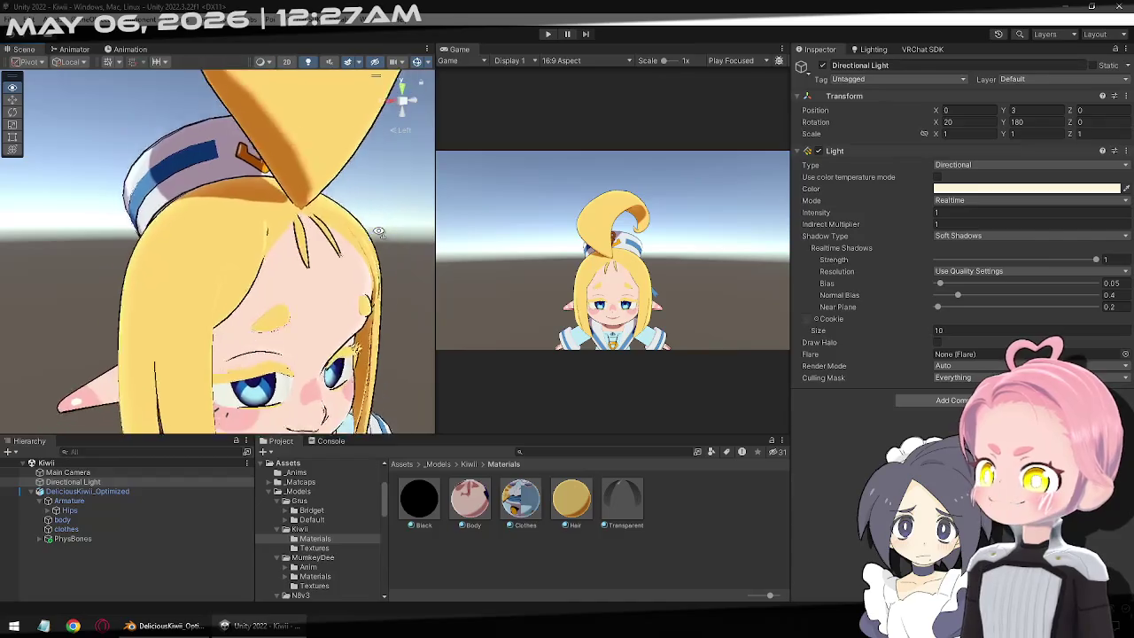
scroll(321, 232, "down", 2)
scroll(286, 239, "up", 2)
scroll(253, 246, "up", 2)
scroll(218, 254, "up", 2)
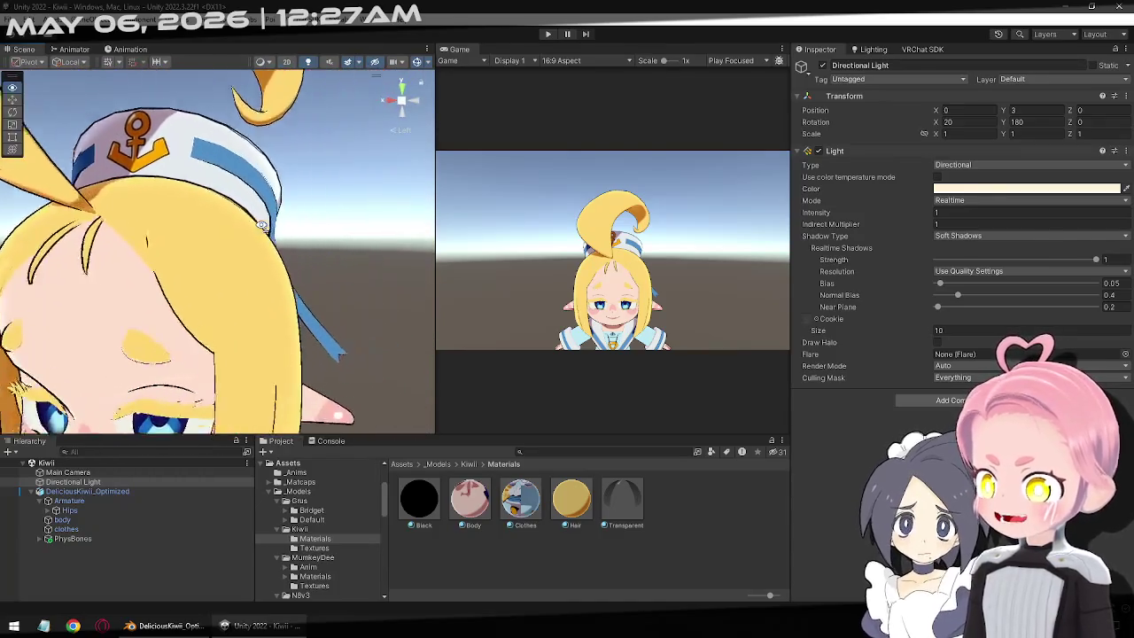
scroll(183, 261, "up", 2)
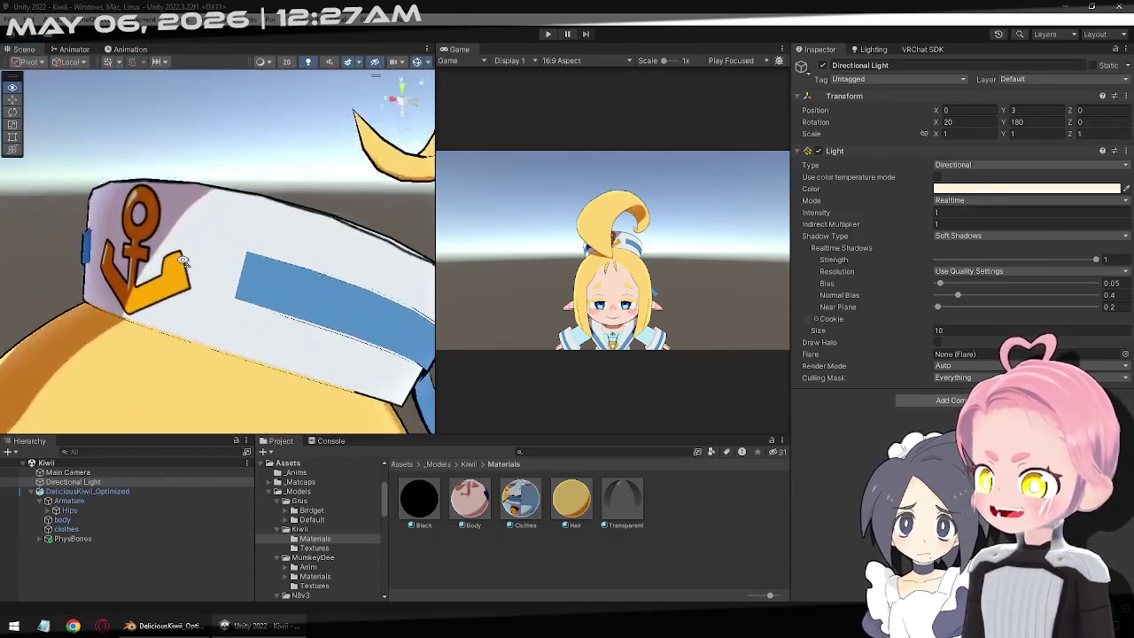
left_click_drag(184, 261, 249, 177, "alt")
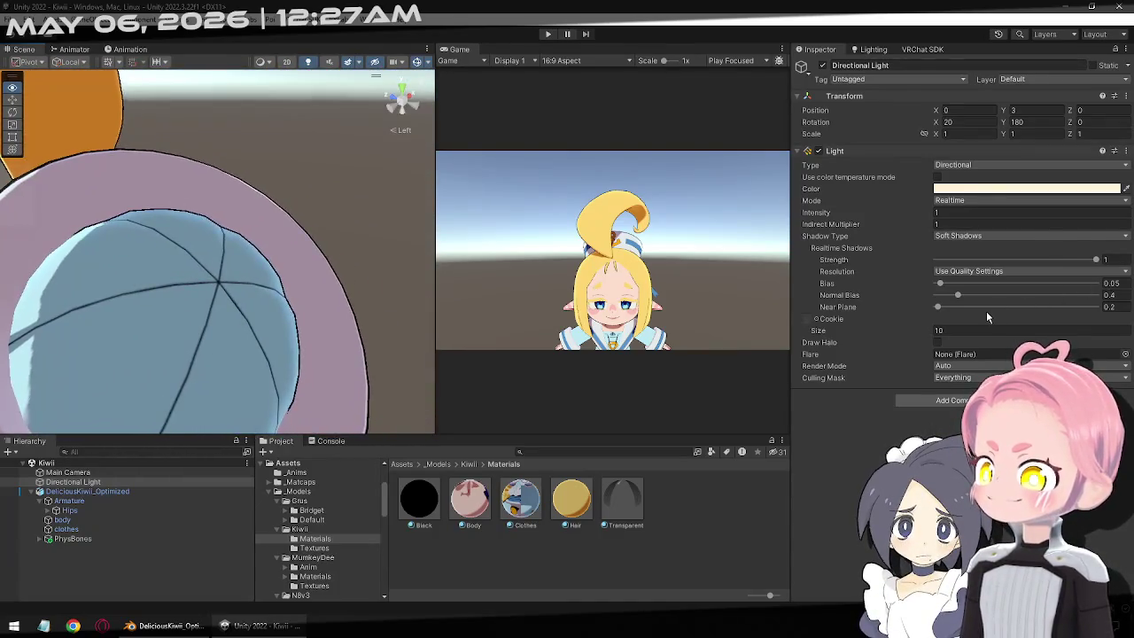
mouse_move(183, 299)
left_mouse_down("alt")
mouse_move(266, 297)
mouse_move(186, 287)
left_mouse_up("alt")
left_click_drag(337, 232, 360, 208, "alt")
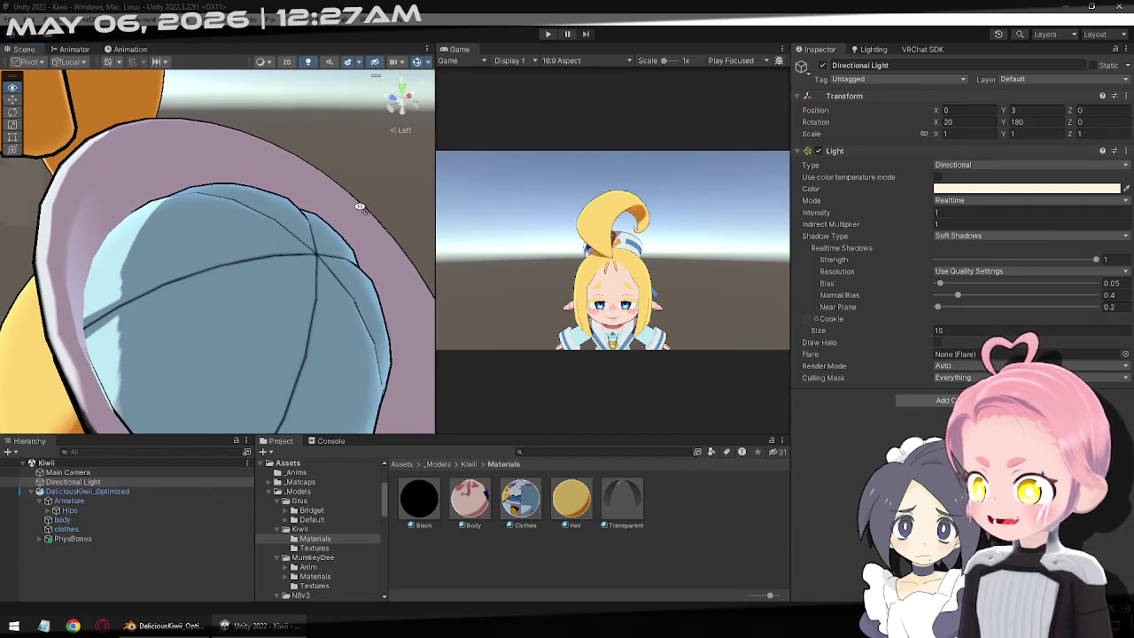
left_click_drag(1008, 124, 858, 128)
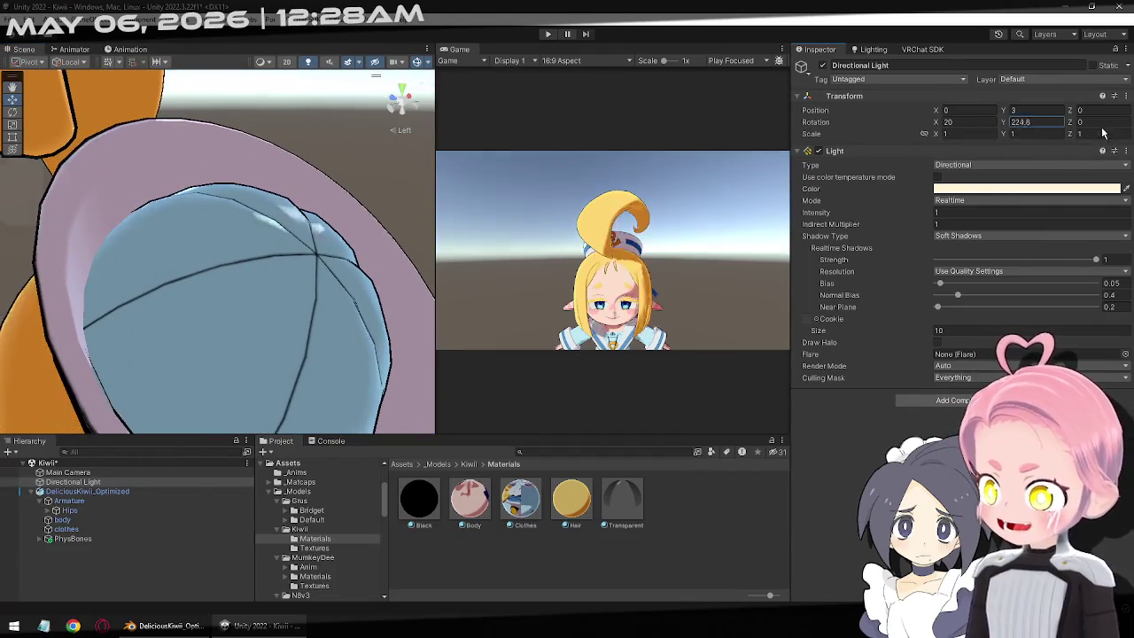
mouse_move(390, 230)
left_mouse_down("alt")
mouse_move(349, 253)
mouse_move(344, 221)
left_mouse_up("alt")
key("ctrl+z")
left_click_drag(1005, 120, 837, 100)
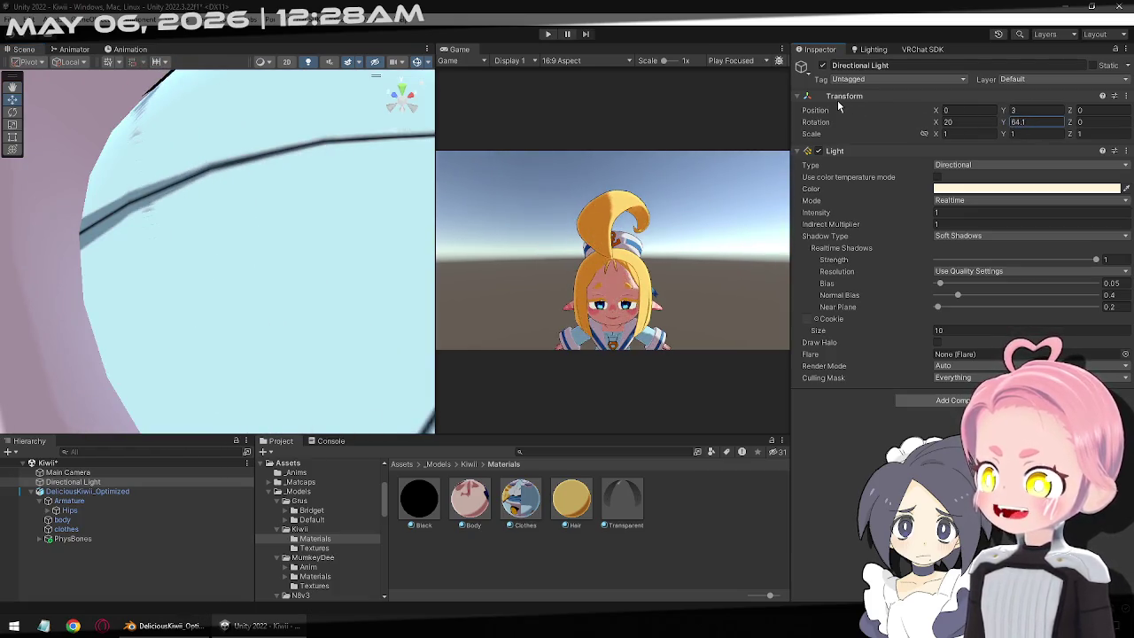
mouse_move(231, 226)
left_mouse_down("alt")
mouse_move(220, 234)
mouse_move(178, 228)
mouse_move(132, 198)
mouse_move(97, 192)
mouse_move(180, 262)
mouse_move(250, 266)
mouse_move(426, 243)
mouse_move(544, 210)
mouse_move(682, 221)
mouse_move(727, 209)
mouse_move(255, 321)
mouse_move(340, 364)
left_mouse_up("alt")
key("ctrl+z")
left_click(336, 549)
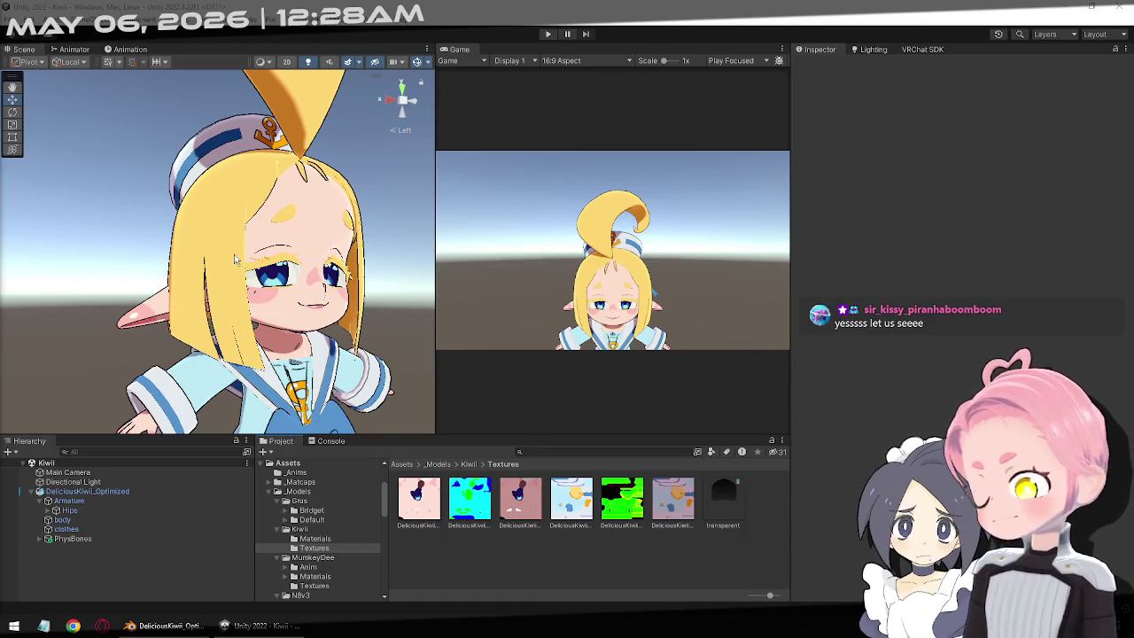
Orbit toward the avatar's face and briefly inspect the body mesh's blend shapes.
left_click_drag(161, 284, 211, 293, "alt")
scroll(190, 288, "up", 5)
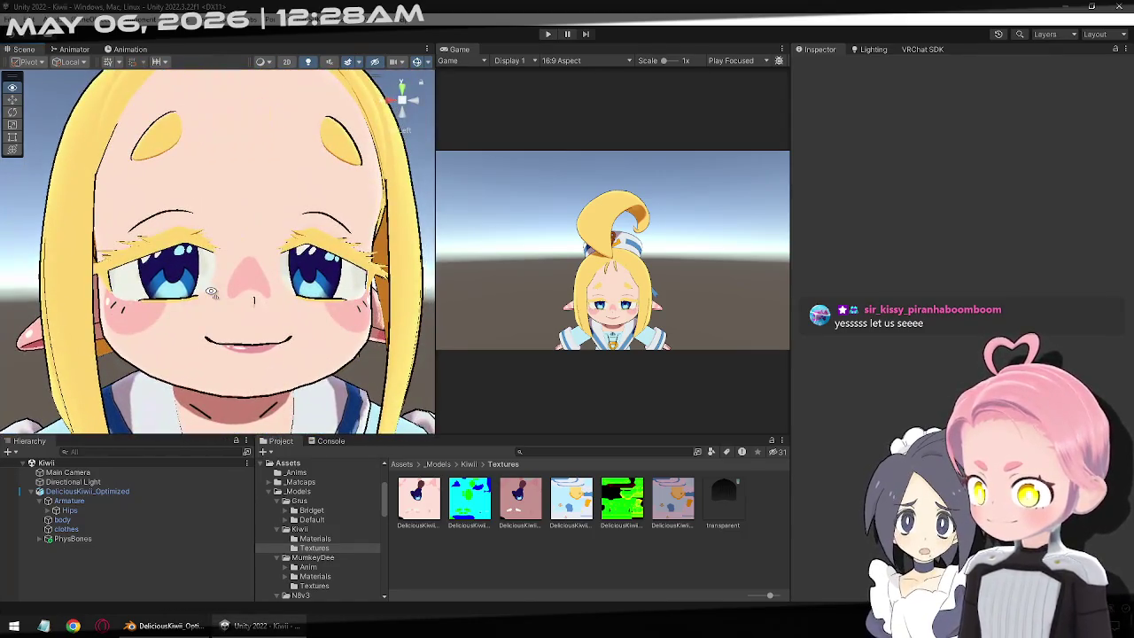
left_click(63, 521)
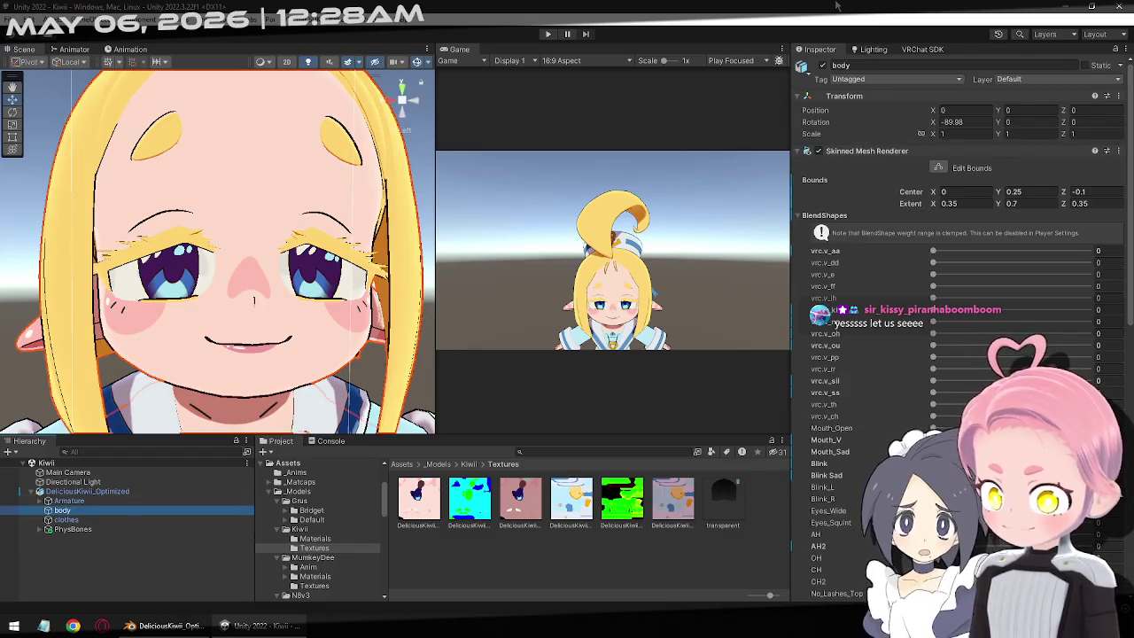
scroll(925, 272, "down", 4)
scroll(924, 272, "down", 3)
scroll(924, 272, "up", 2)
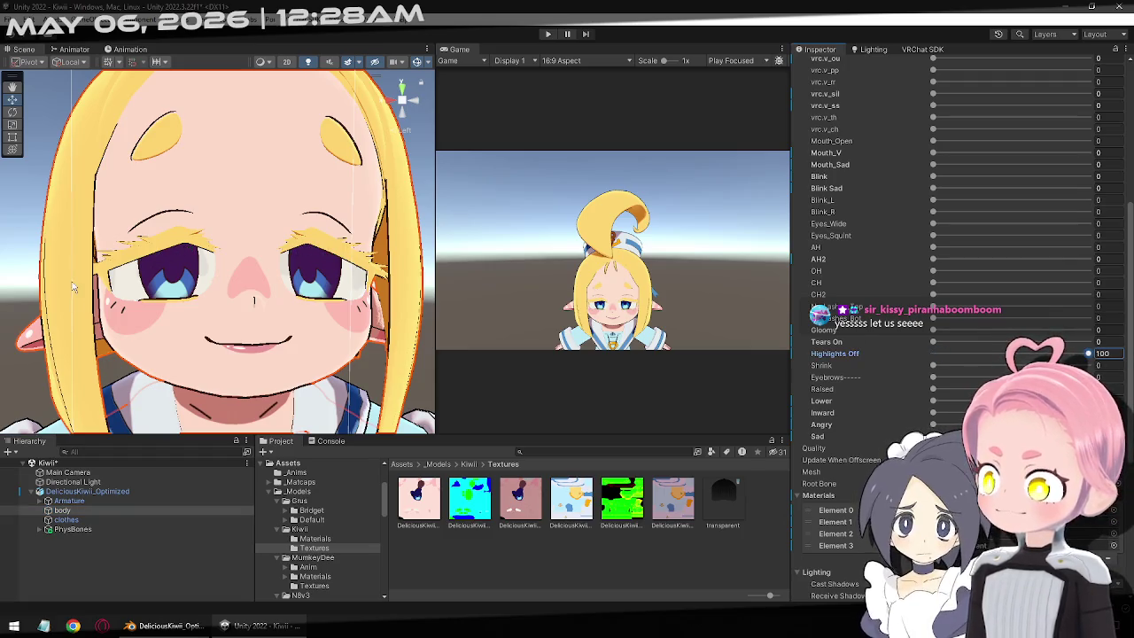
left_click(33, 274)
mouse_move(304, 277)
left_mouse_down("alt")
mouse_move(297, 250)
mouse_move(286, 262)
left_mouse_up("alt")
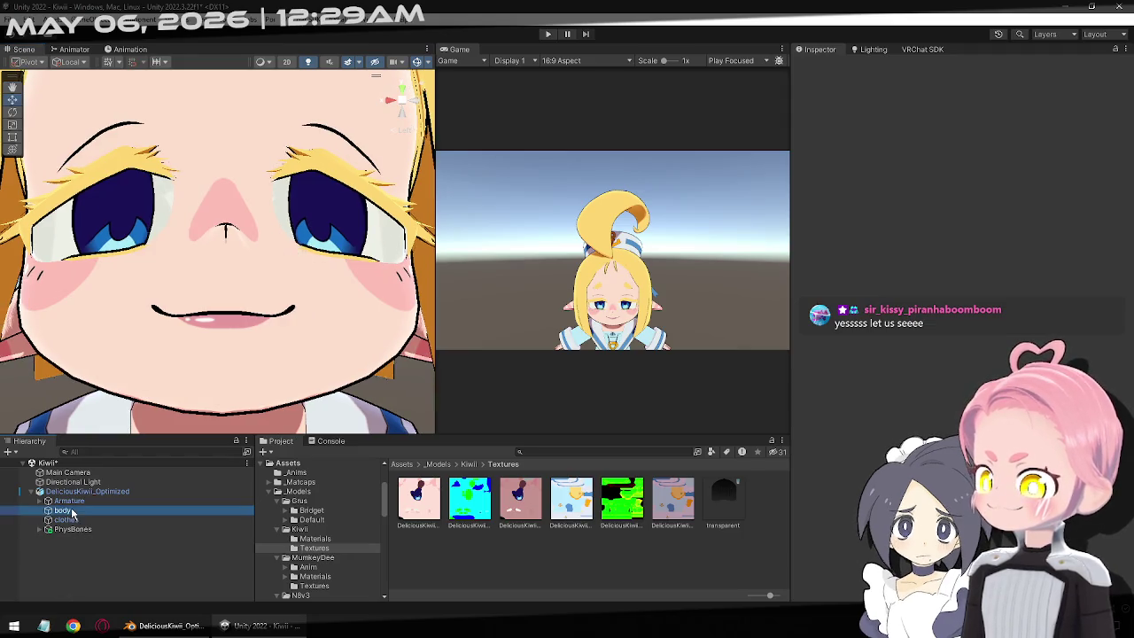
scroll(968, 357, "down", 5)
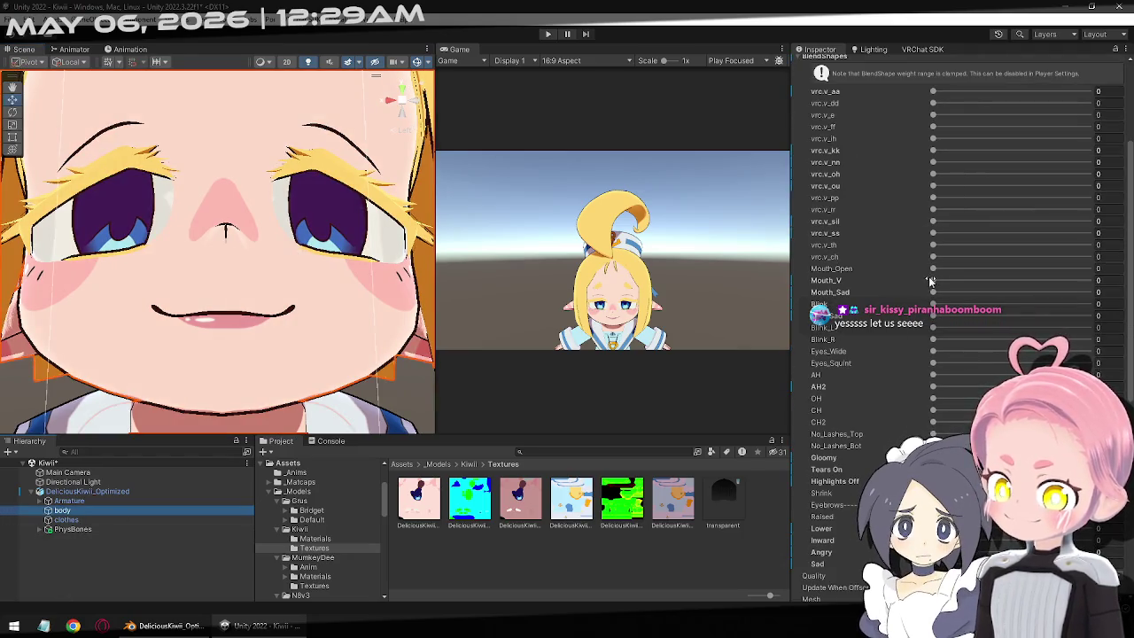
Maximize the Scene view and frame the face from a lower angle.
left_click(408, 396)
left_click(430, 51)
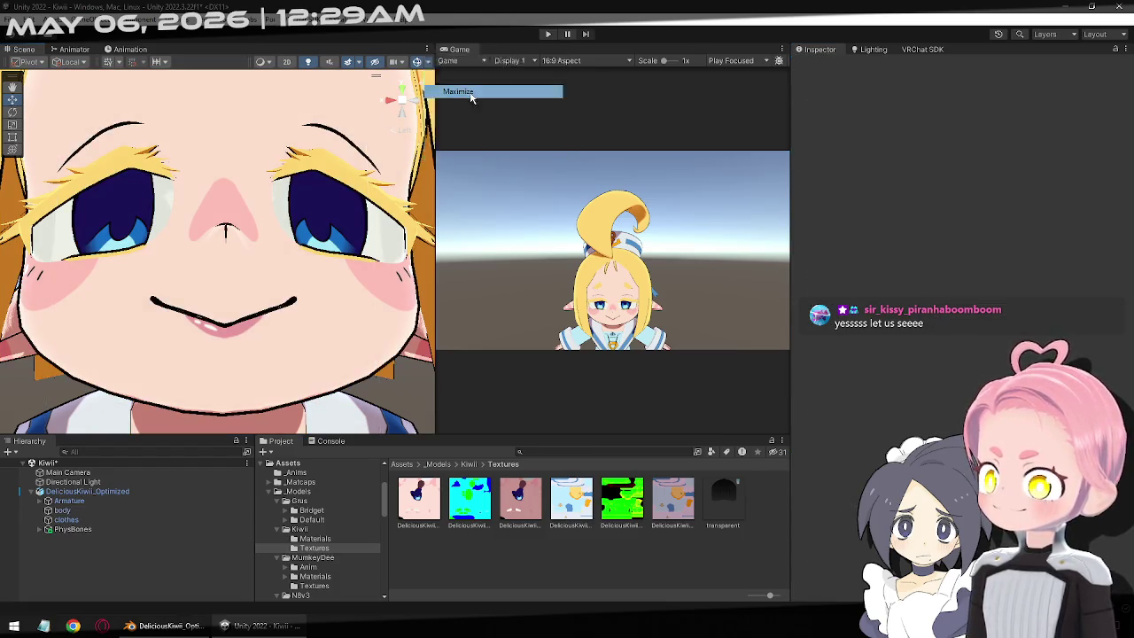
left_click(470, 92)
mouse_move(634, 268)
right_mouse_down()
mouse_move(853, 335)
mouse_move(861, 274)
mouse_move(851, 483)
mouse_move(859, 278)
mouse_move(861, 294)
right_mouse_up()
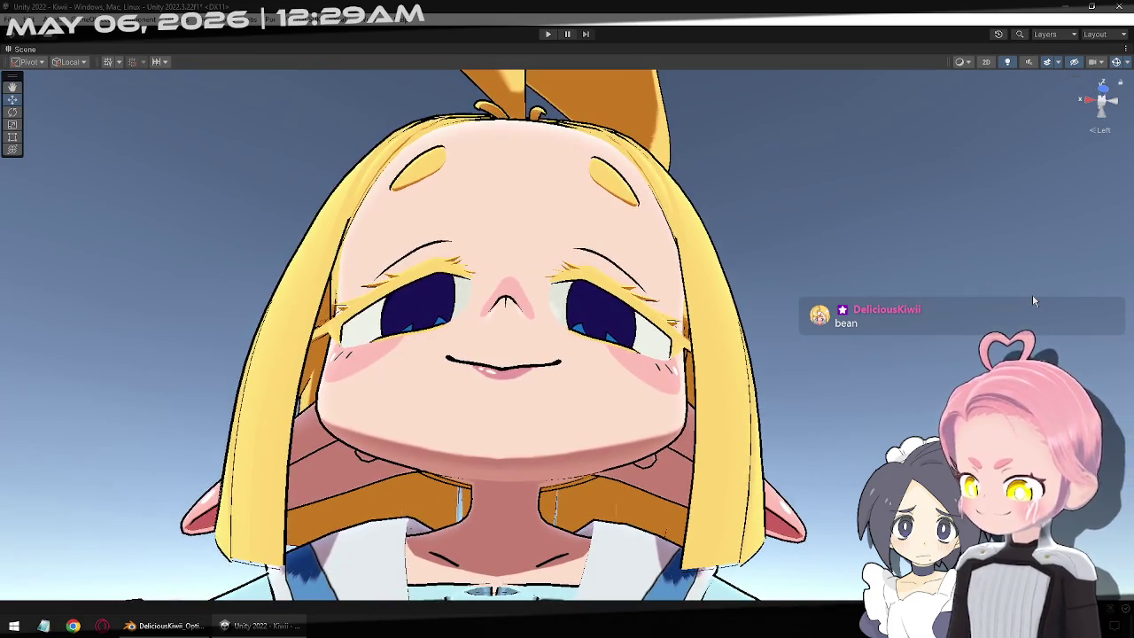
Screenshot the face close-up region, then un-maximize the Scene view to restore the full layout.
key("ctrl+Print")
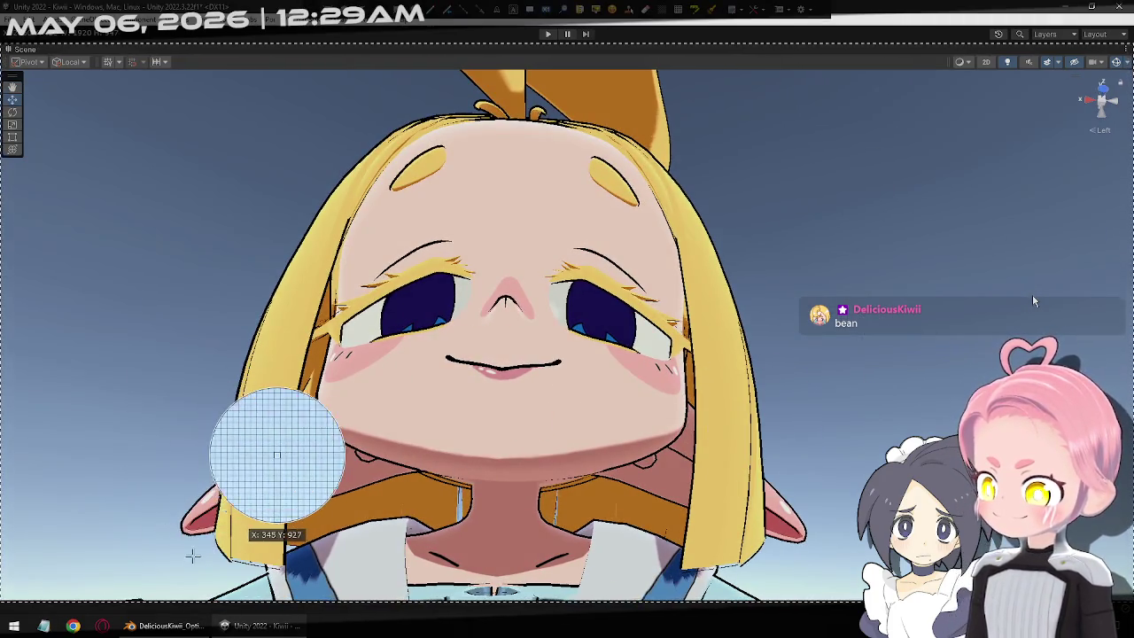
left_click_drag(158, 590, 838, 82)
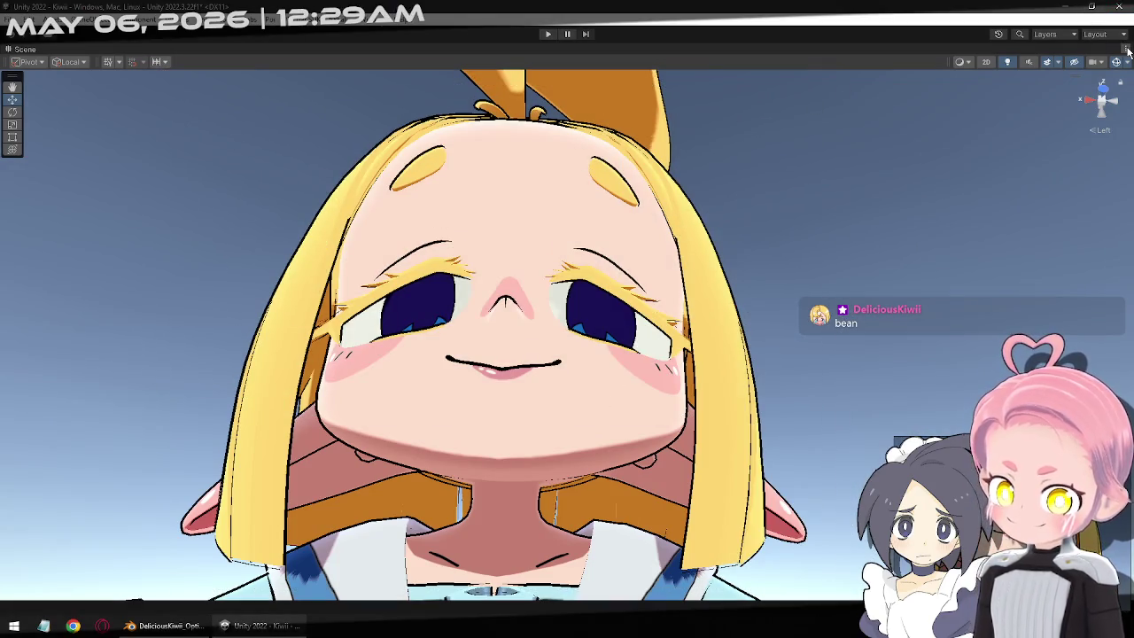
left_click(1128, 52)
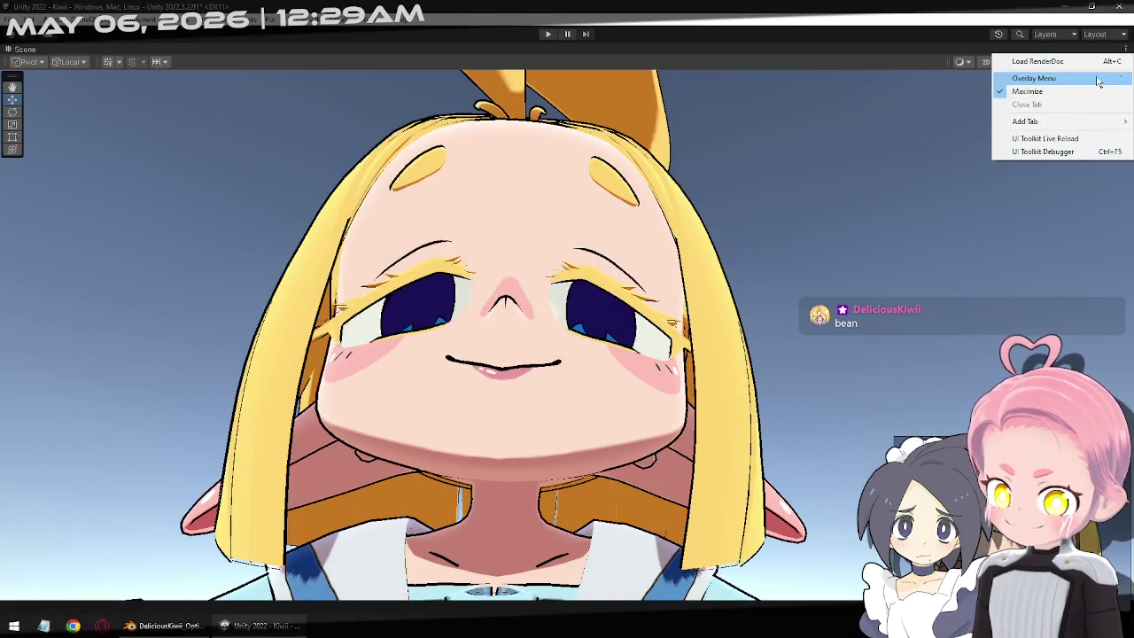
left_click(1019, 78)
left_click_drag(184, 308, 159, 284, "alt")
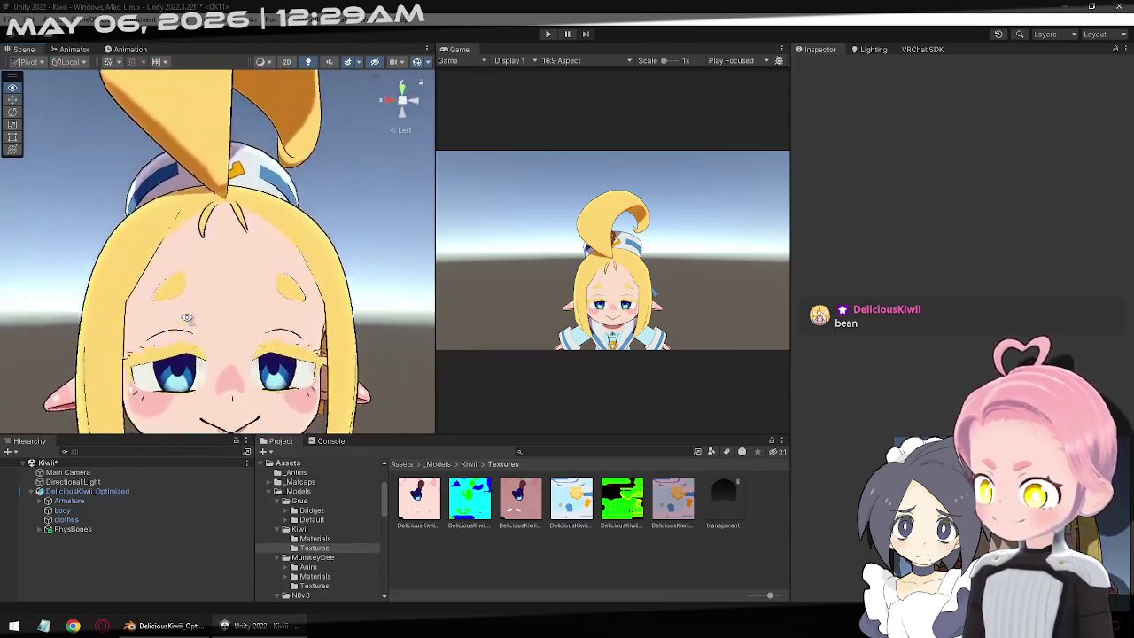
left_click(64, 511)
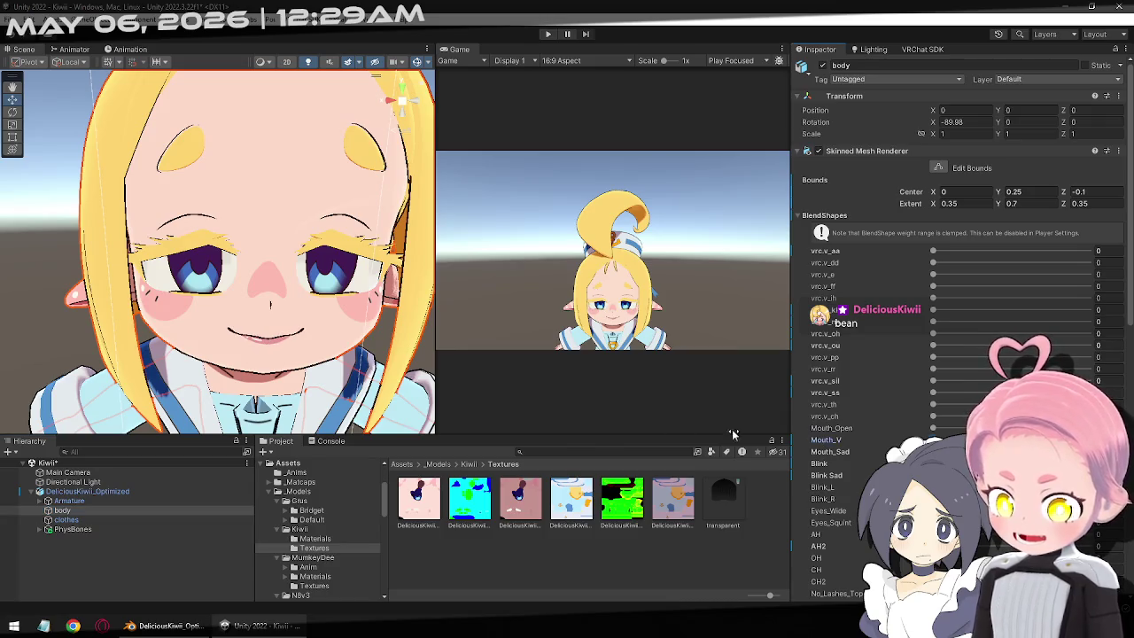
scroll(1081, 364, "down", 3)
scroll(1081, 363, "down", 2)
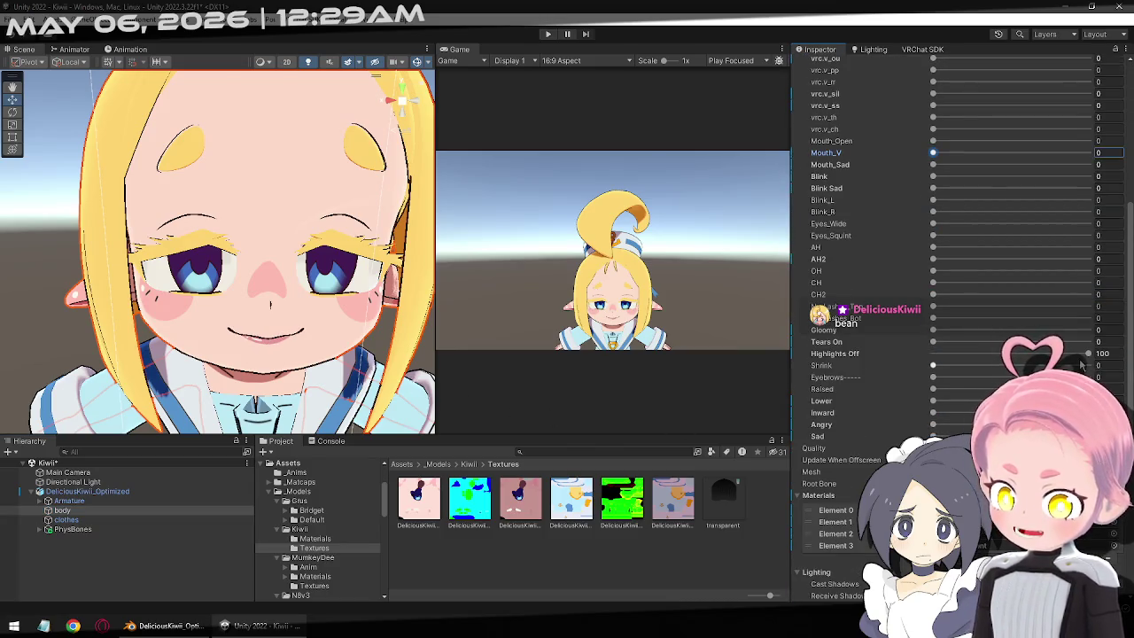
left_click(37, 269)
mouse_move(37, 269)
left_mouse_down("alt")
mouse_move(368, 223)
mouse_move(346, 215)
left_mouse_up("alt")
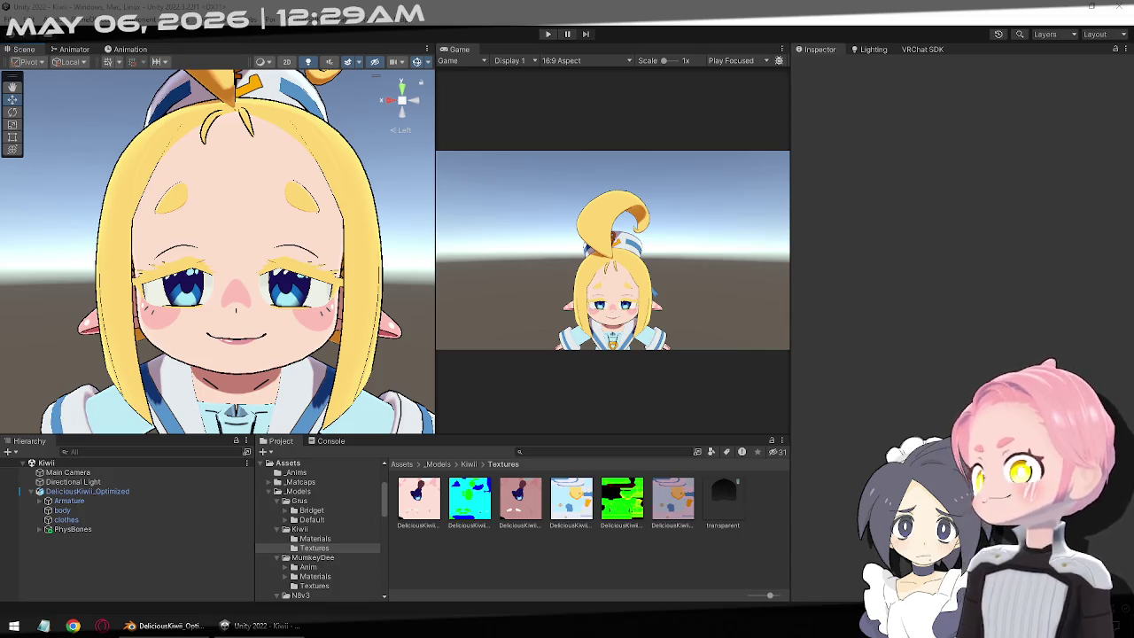
left_click(479, 7)
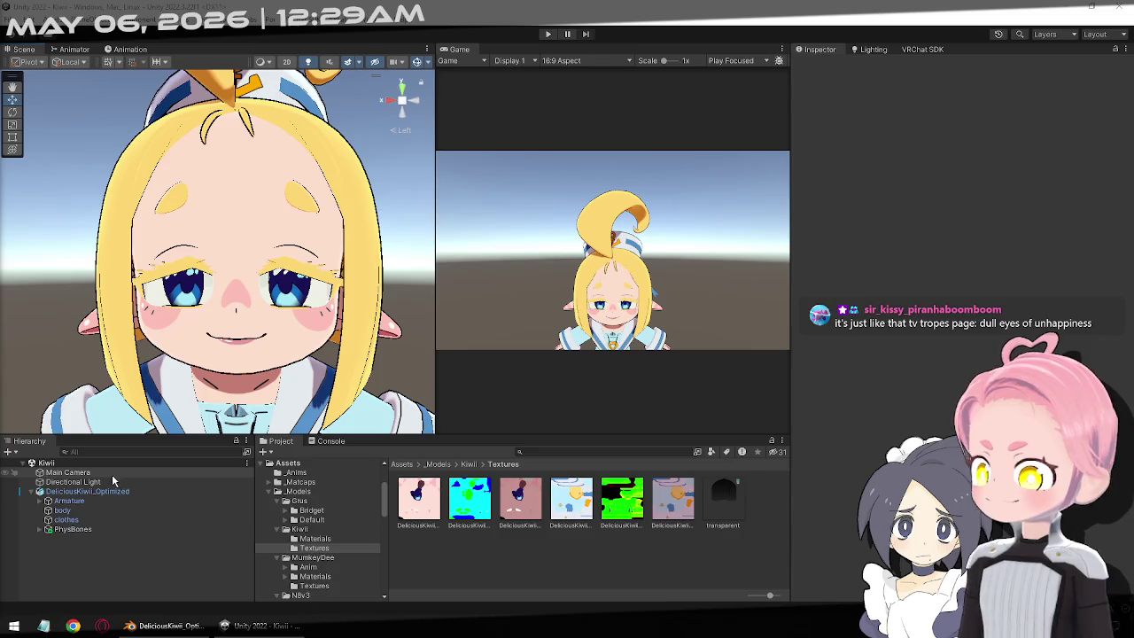
Expand PhysBones and frame the view on the PhysBones_Ahoge settings.
left_click(48, 529)
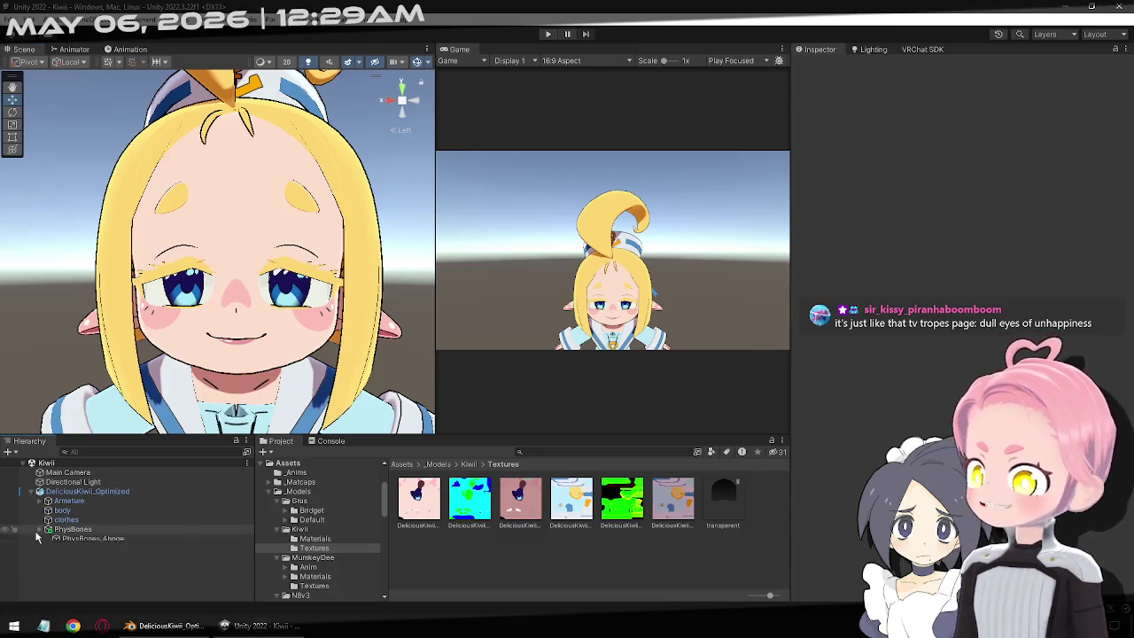
left_click(147, 538)
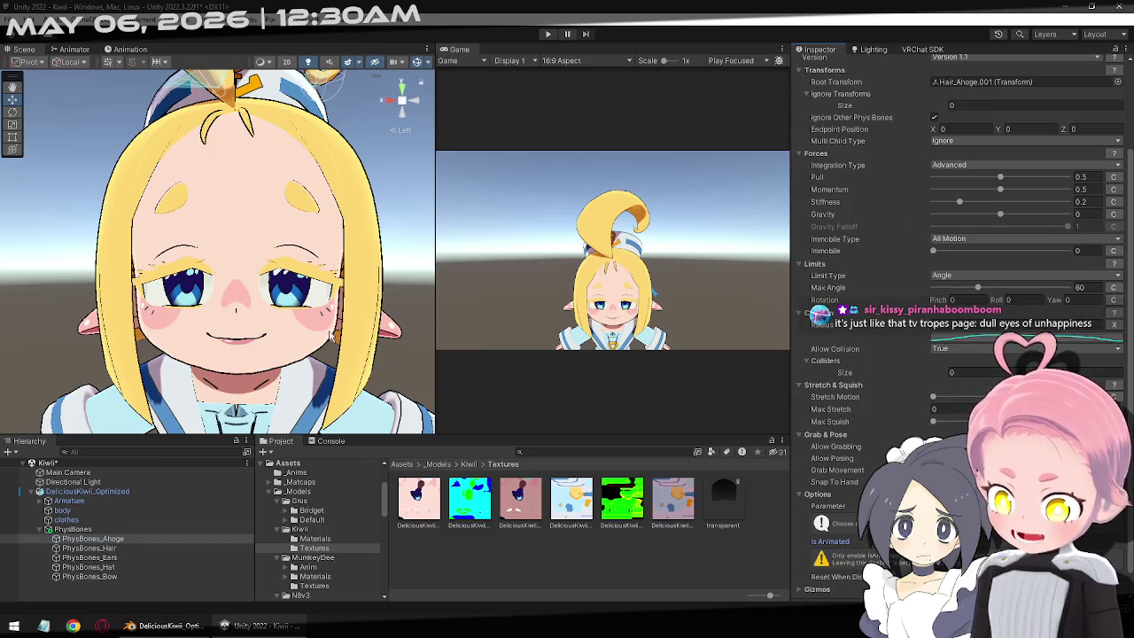
key("f")
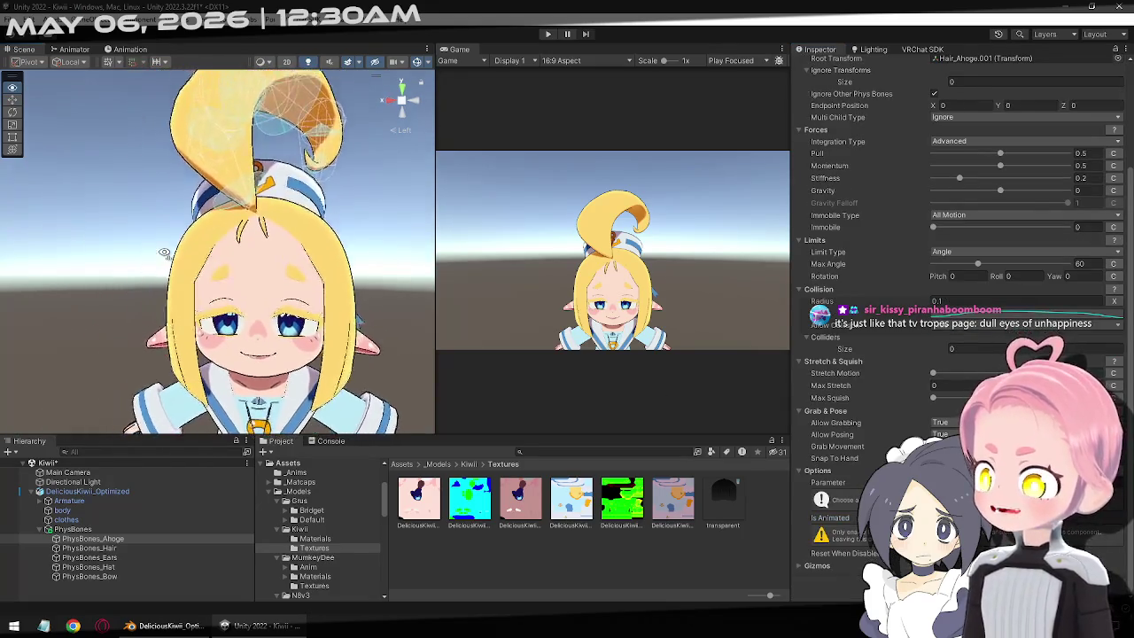
Expand Armature through Hips, Spine, Chest, Chest_Upper, Neck and Head down to Hair_Root's hair bones.
left_click(35, 503)
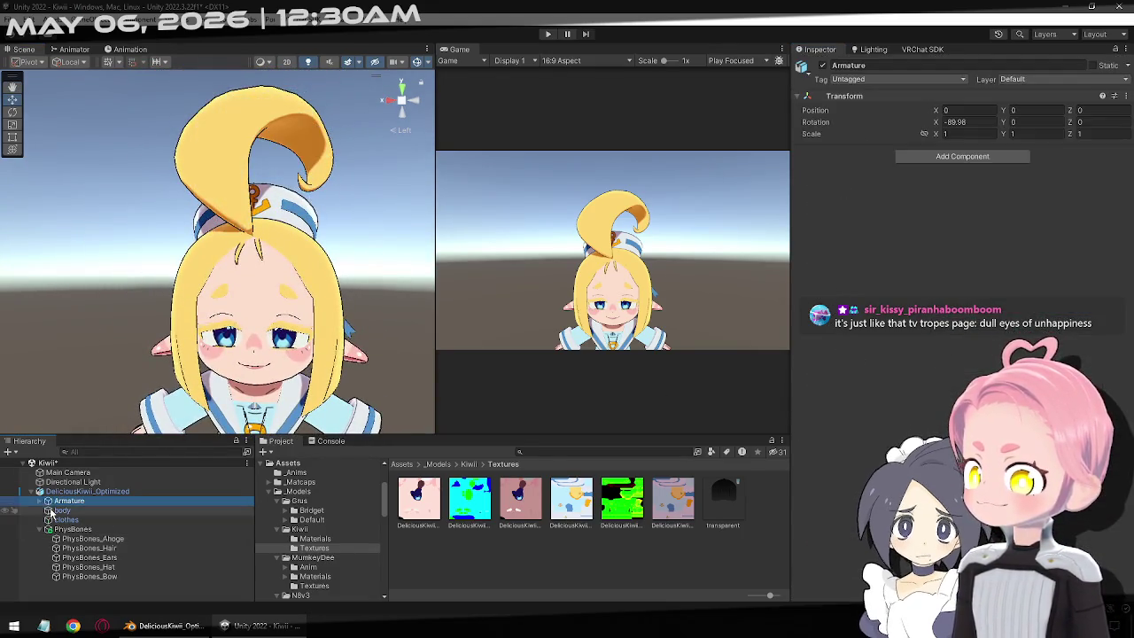
left_click(47, 512)
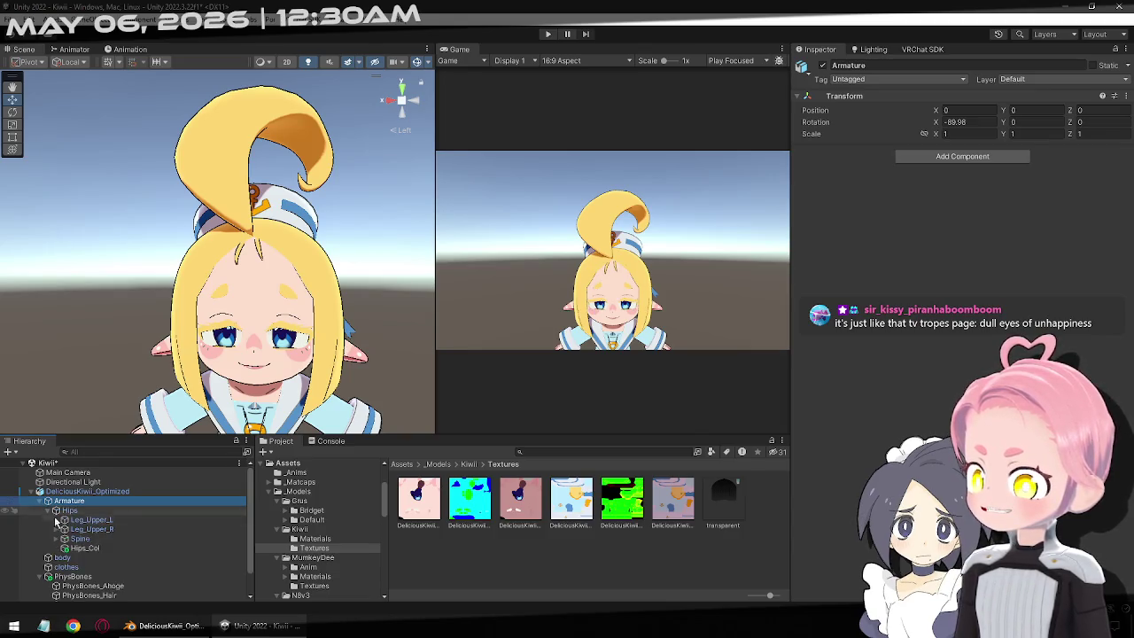
left_click(56, 539)
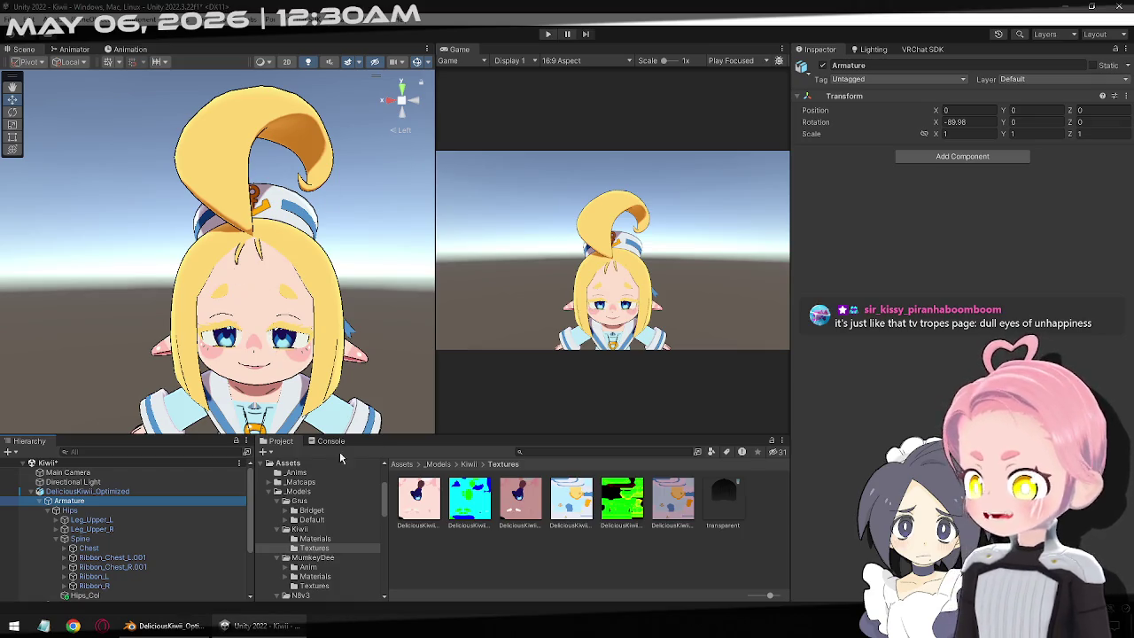
scroll(105, 542, "down", 1)
scroll(105, 542, "down", 1)
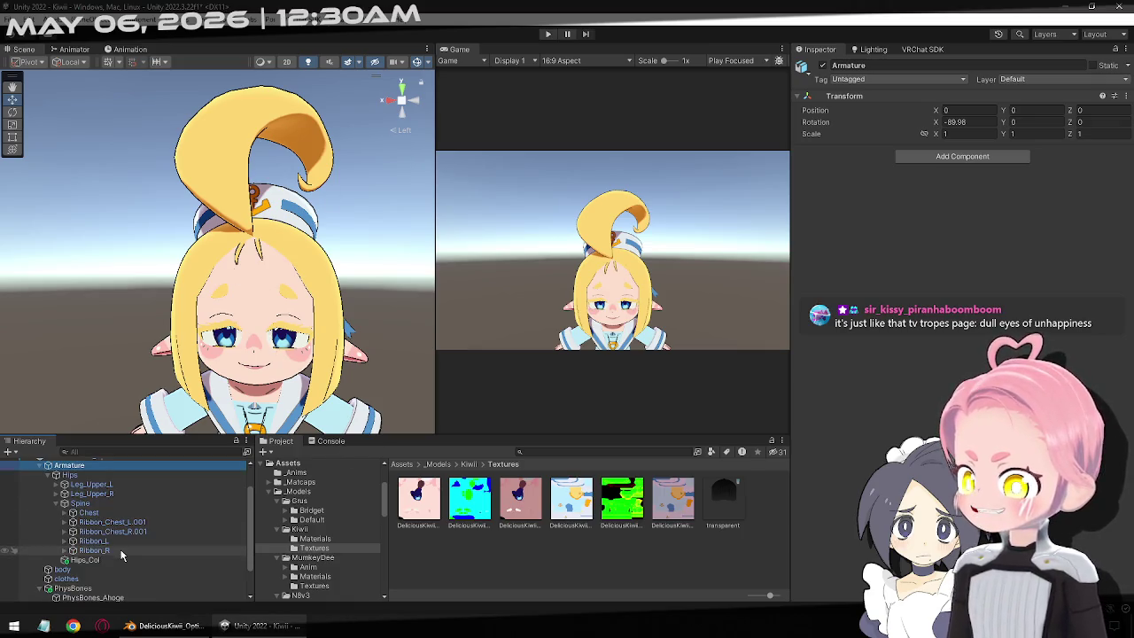
left_click(88, 513)
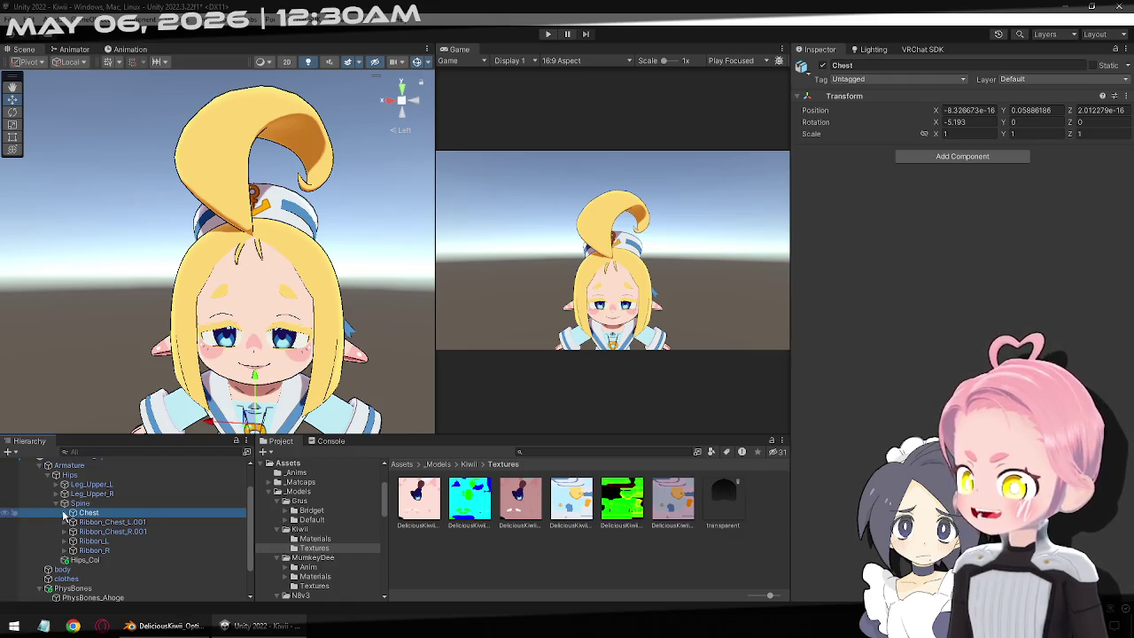
left_click(81, 522)
left_click(90, 532)
left_click(96, 542)
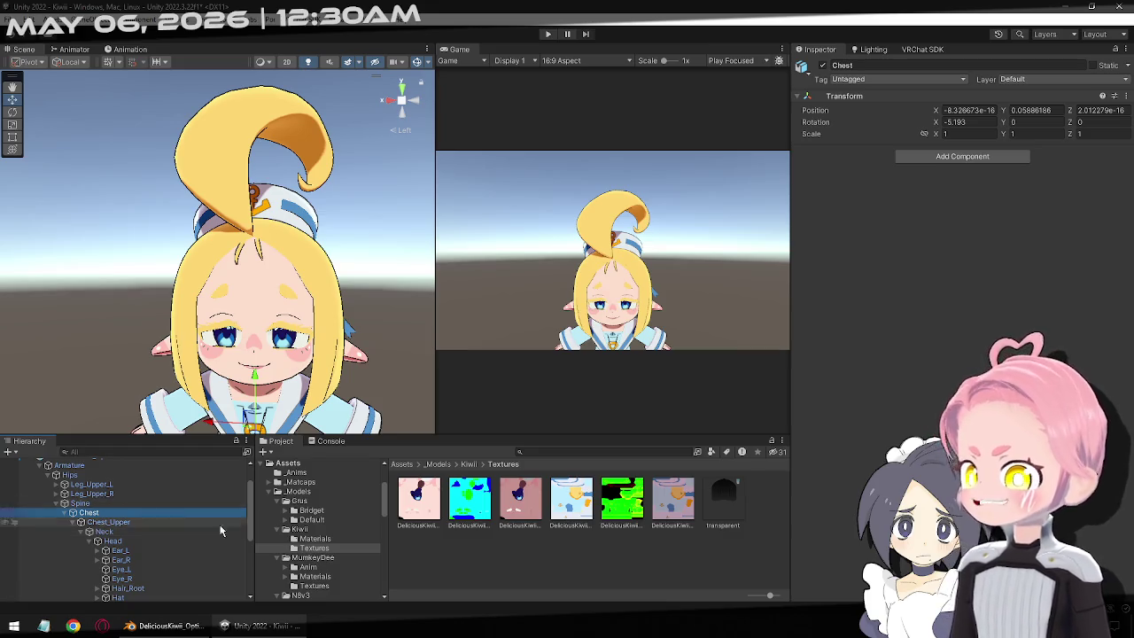
scroll(133, 541, "down", 2)
scroll(106, 532, "down", 1)
left_click(98, 517)
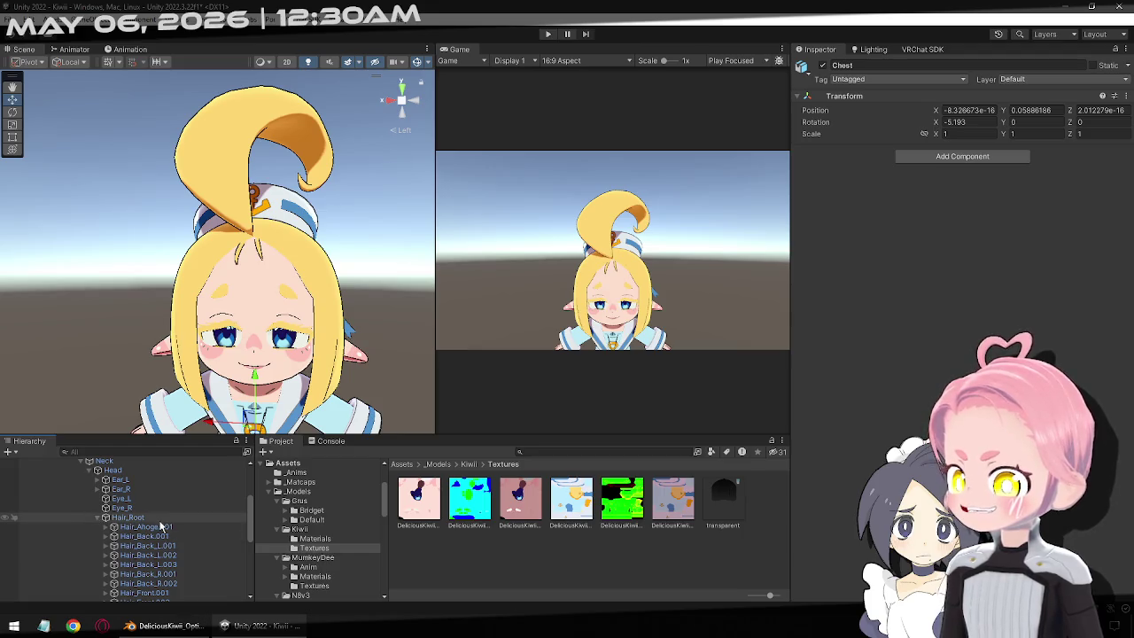
Rotate the Hair_Ahoge.001 bone to swing the ahoge strand round about 180°, then check it.
left_click(141, 526)
scroll(294, 233, "up", 3)
scroll(314, 248, "down", 4)
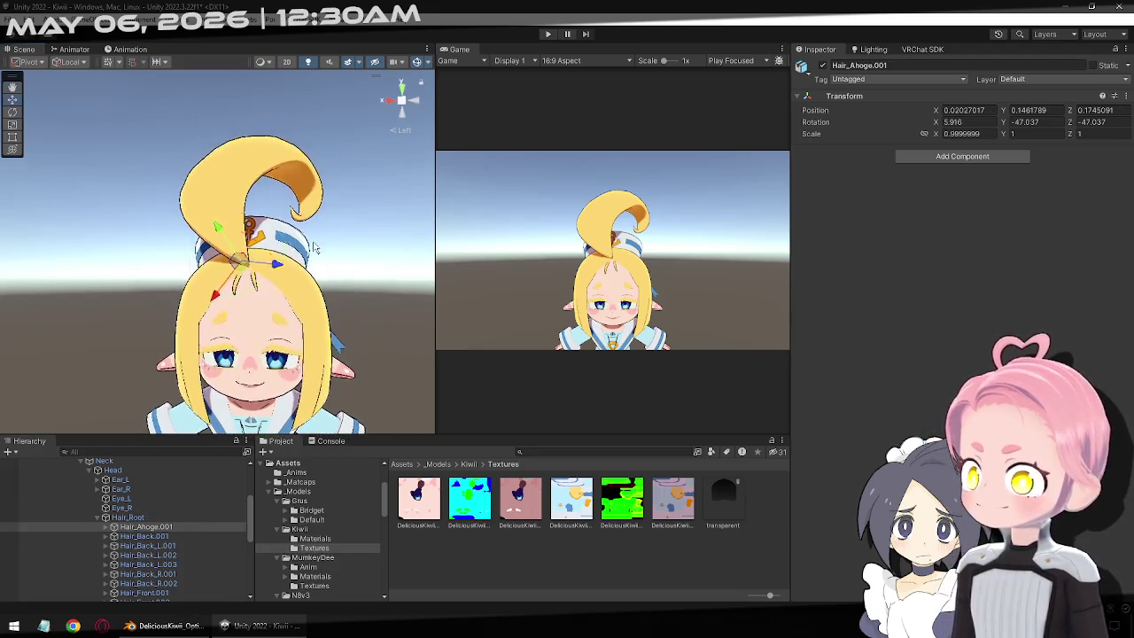
mouse_move(279, 274)
left_mouse_down()
mouse_move(1129, 348)
mouse_move(1133, 311)
left_mouse_up()
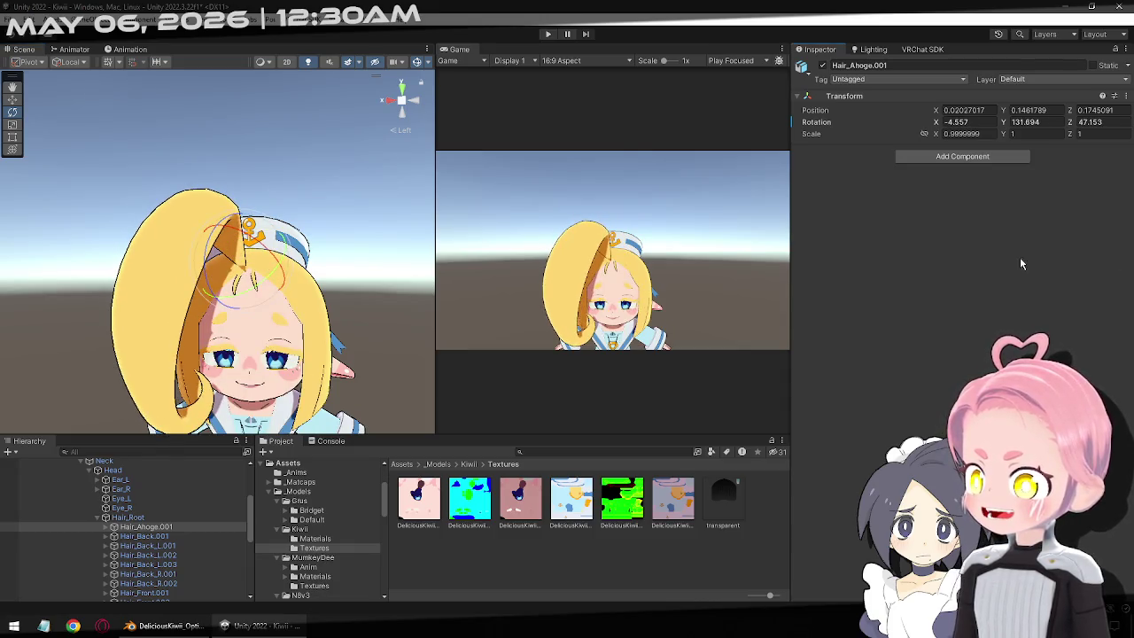
scroll(265, 266, "up", 3)
mouse_move(266, 266)
left_mouse_down("alt")
mouse_move(238, 261)
mouse_move(257, 293)
mouse_move(384, 325)
left_mouse_up("alt")
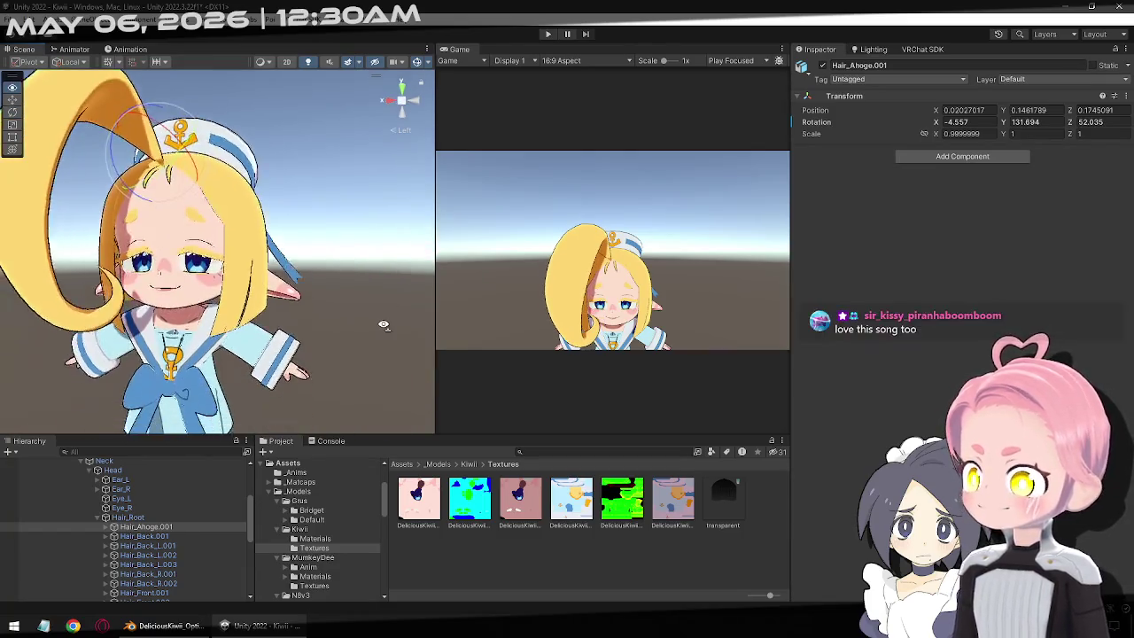
Collapse the Armature tree and orbit around the head to inspect the ahoge from other angles.
scroll(384, 325, "up", 3)
scroll(383, 325, "up", 2)
scroll(384, 326, "up", 2)
scroll(145, 508, "up", 5)
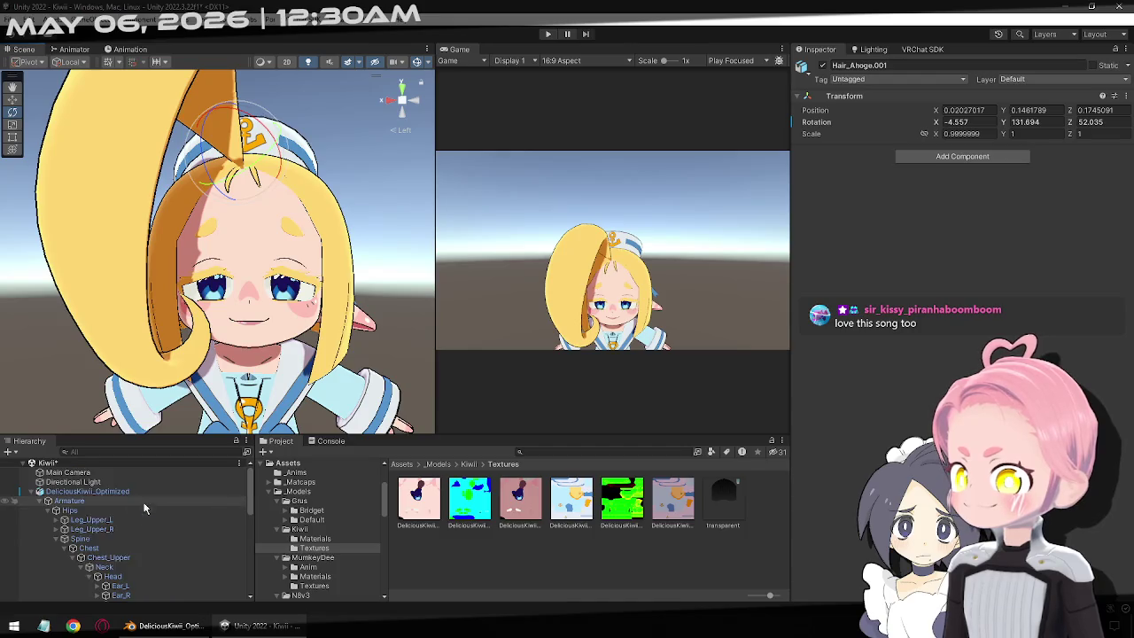
left_click(48, 501)
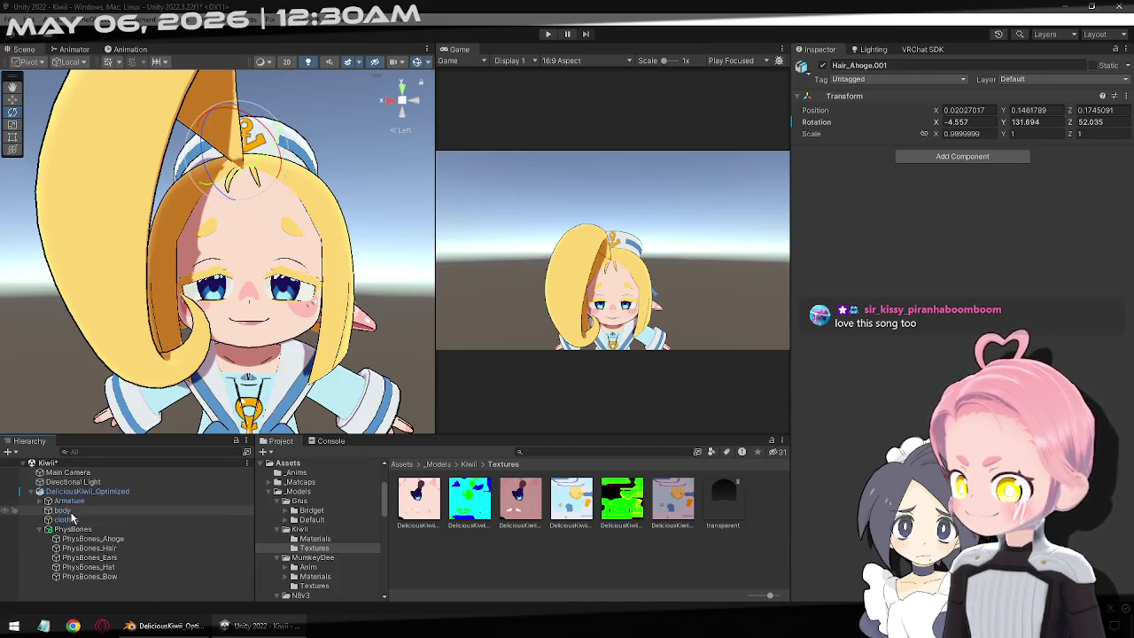
left_click(206, 288)
left_click_drag(207, 288, 280, 239, "alt")
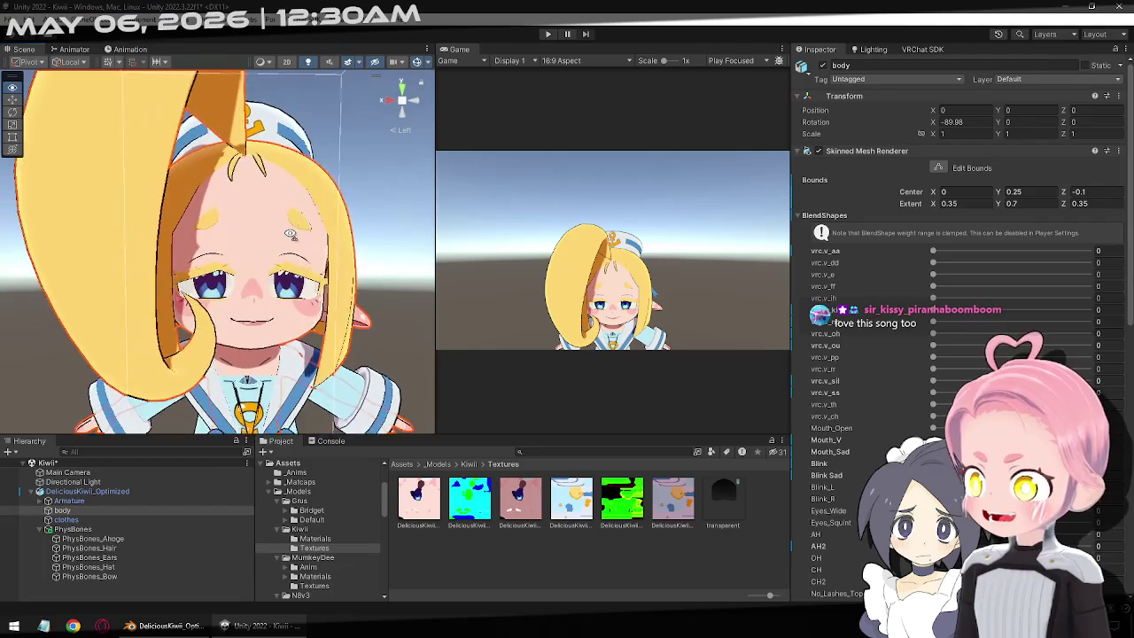
scroll(280, 239, "up", 3)
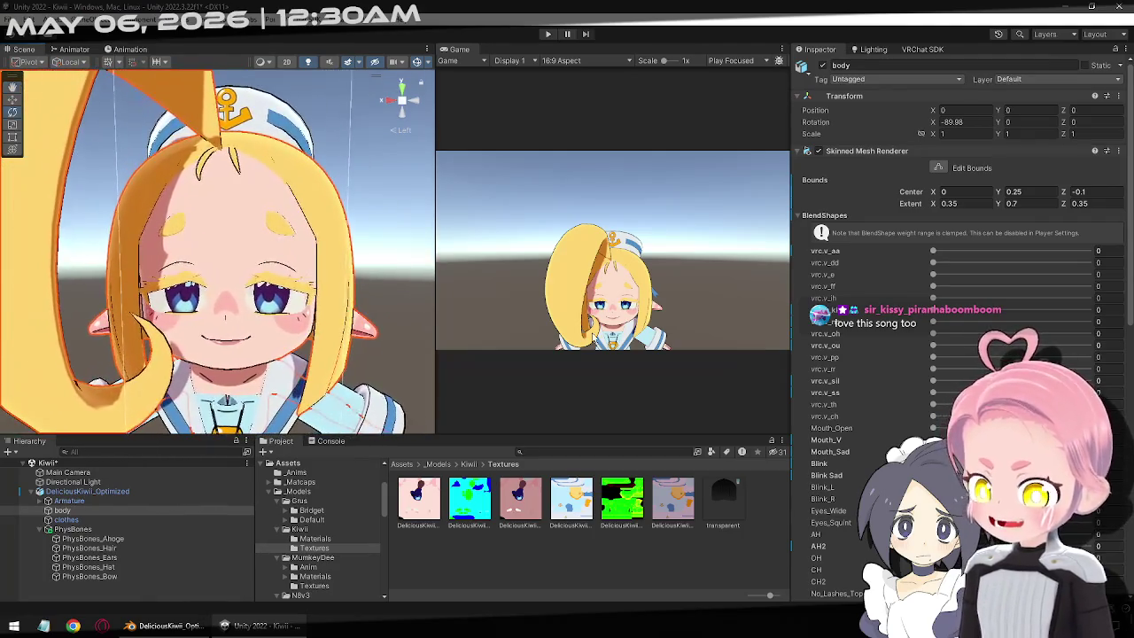
scroll(928, 326, "down", 5)
scroll(928, 326, "down", 1)
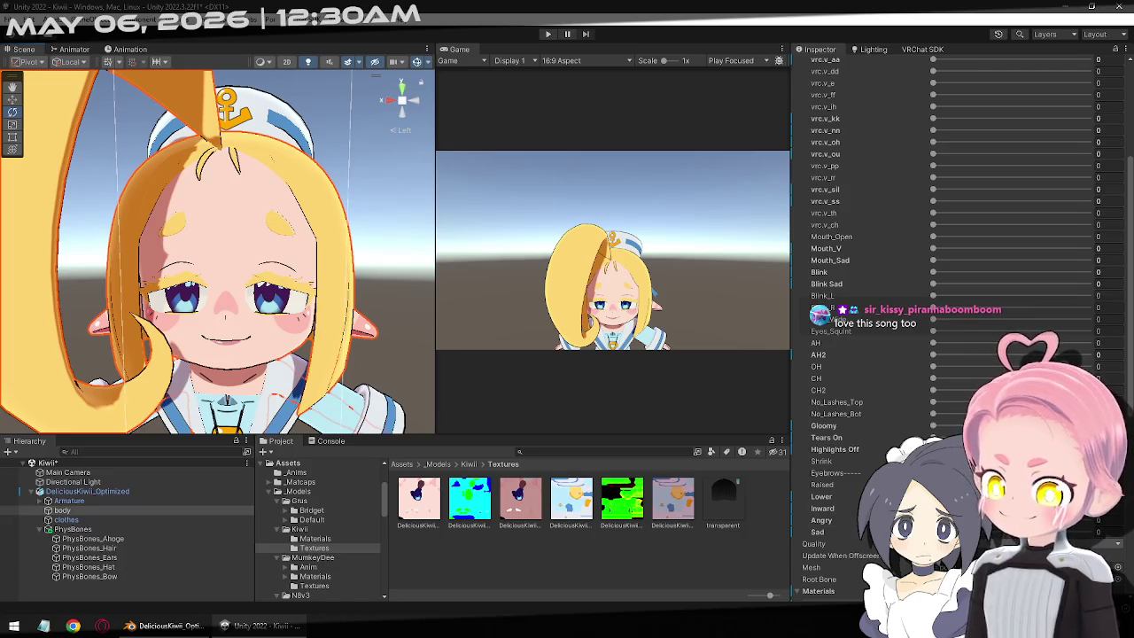
left_click(277, 285)
left_click_drag(276, 283, 212, 251, "alt")
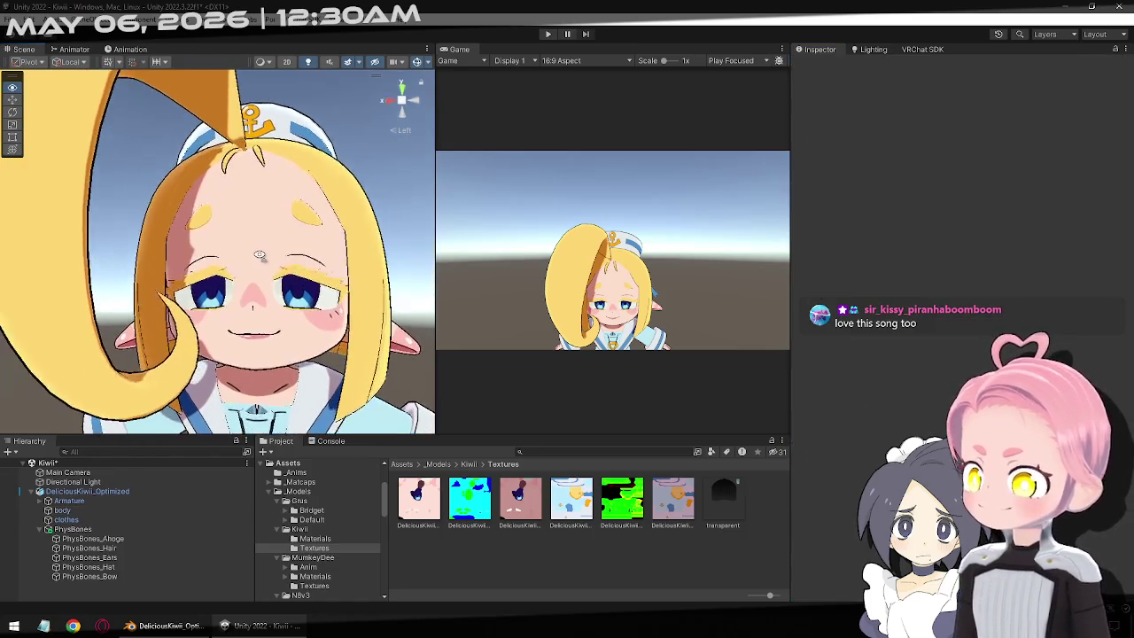
Reselect Hair_Ahoge.001 and rotate the ahoge strand around its base.
left_click(92, 539)
left_click(42, 502, "alt")
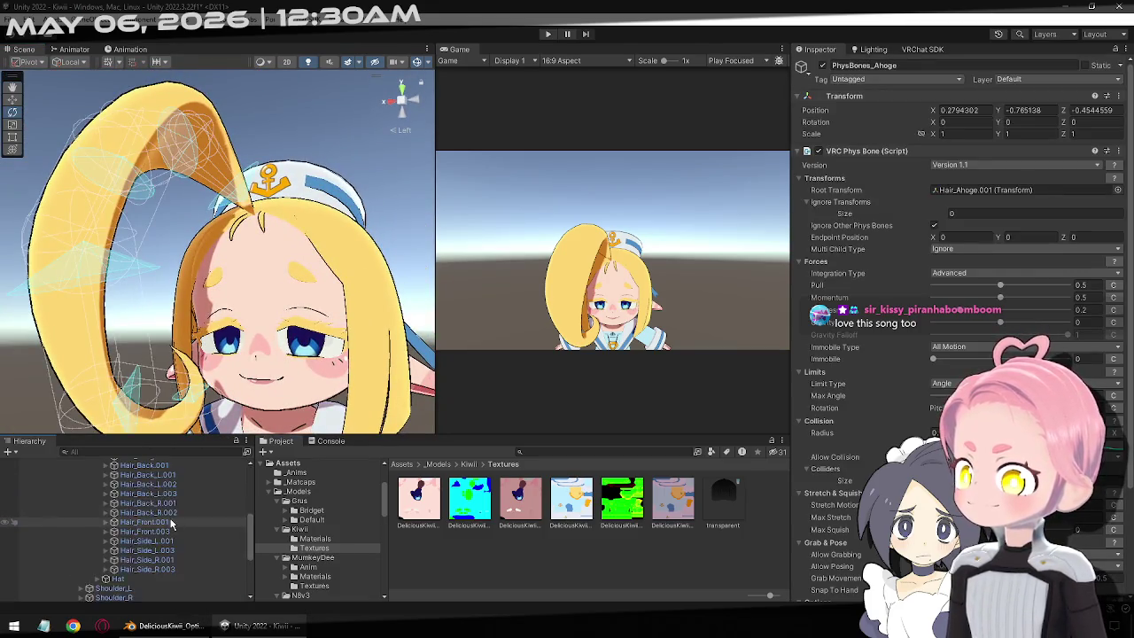
scroll(133, 531, "down", 5)
left_click(141, 526)
scroll(346, 277, "up", 3)
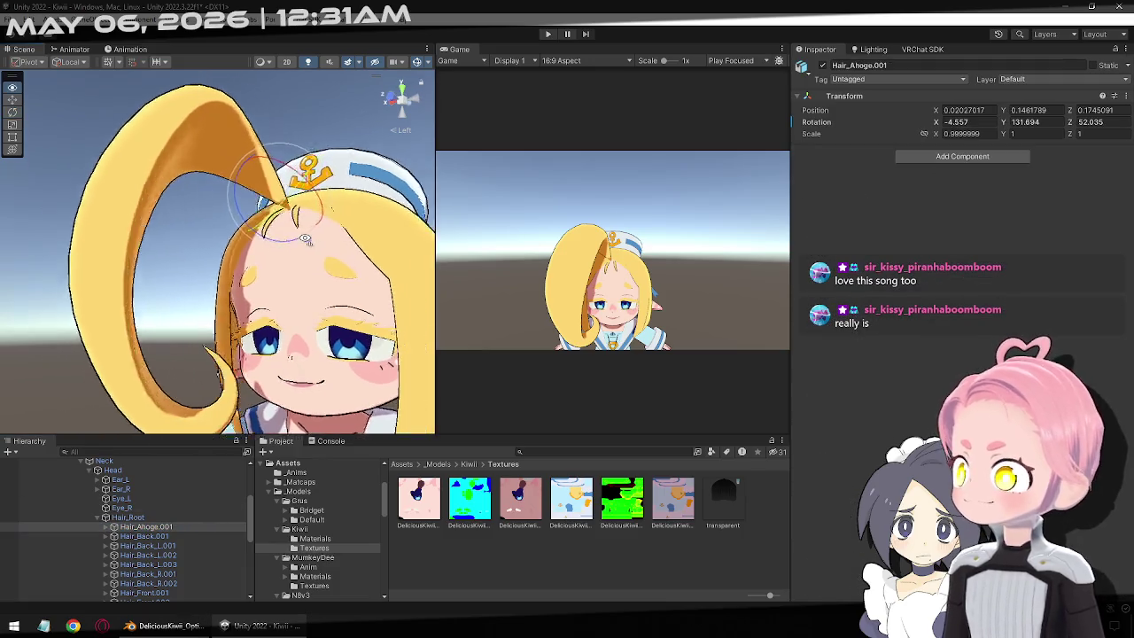
mouse_move(345, 278)
left_mouse_down("alt")
mouse_move(193, 237)
mouse_move(190, 261)
left_mouse_up("alt")
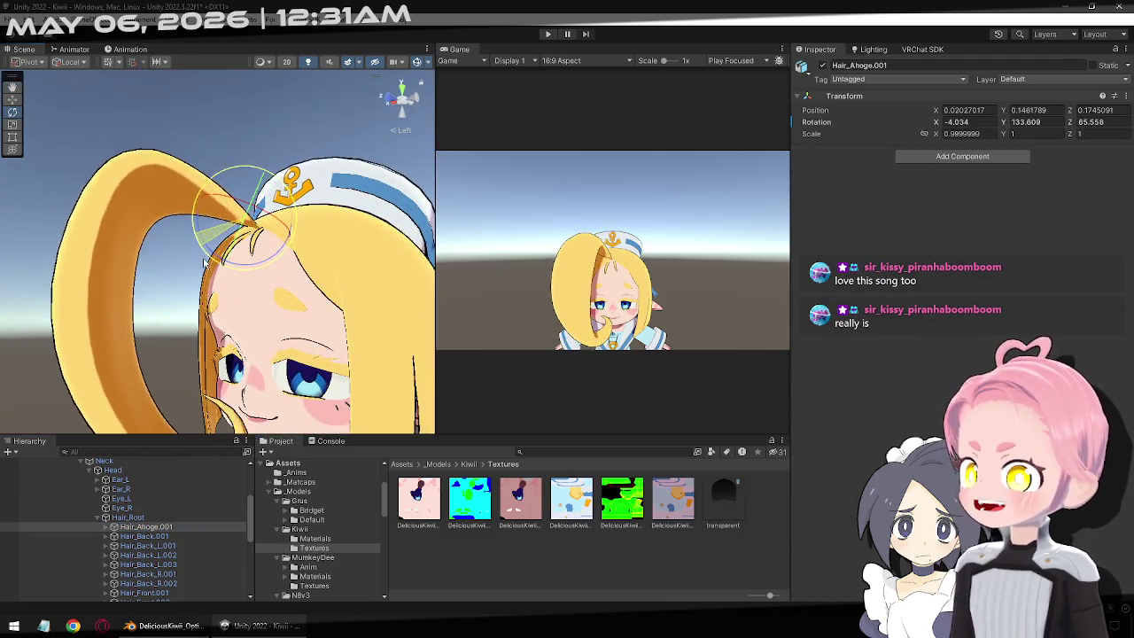
Rotate the Hair_Ahoge.002 tip, then swing Hair_Ahoge.001 down to curl around the face.
left_click(105, 527)
left_click(156, 536)
mouse_move(160, 232)
left_mouse_down()
mouse_move(136, 257)
mouse_move(146, 266)
mouse_move(276, 315)
mouse_move(231, 319)
left_mouse_up()
left_click(146, 527)
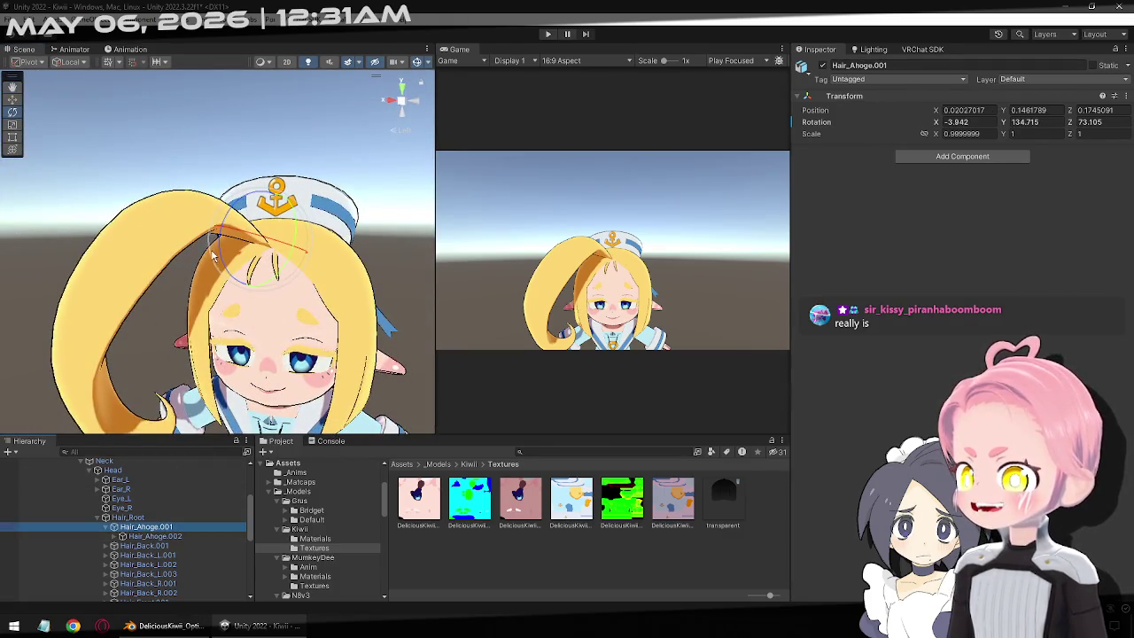
mouse_move(226, 266)
left_mouse_down()
mouse_move(241, 282)
mouse_move(340, 296)
mouse_move(282, 153)
mouse_move(287, 260)
mouse_move(231, 265)
left_mouse_up()
left_click(53, 399)
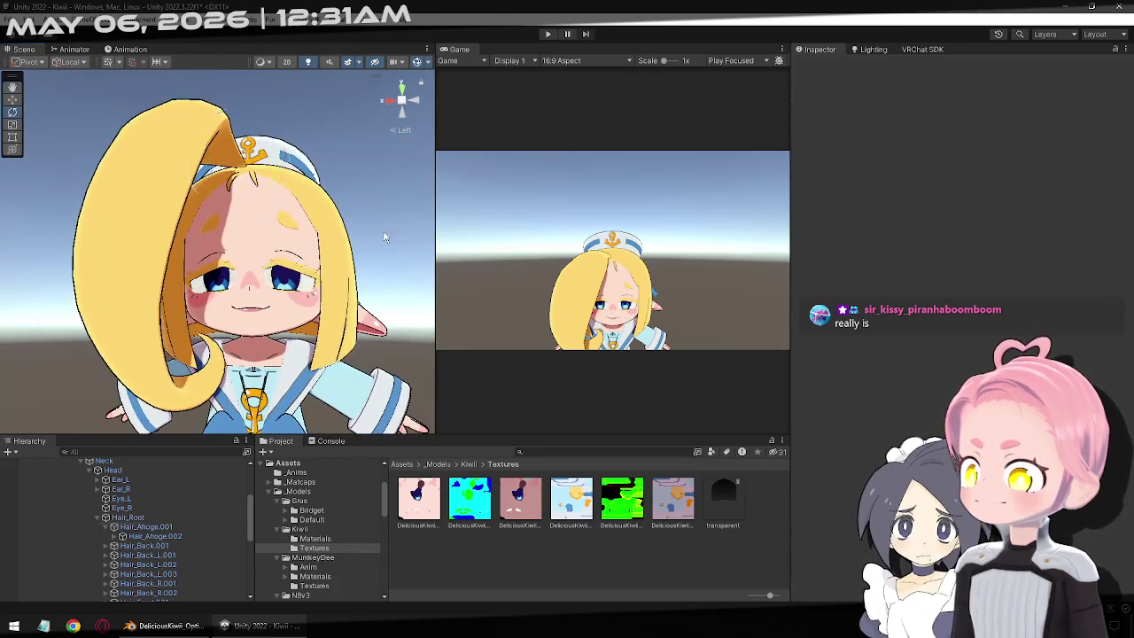
Set the body mesh's Tears On and Gloomy blendshapes to 100.
scroll(87, 497, "up", 5)
left_click(49, 511)
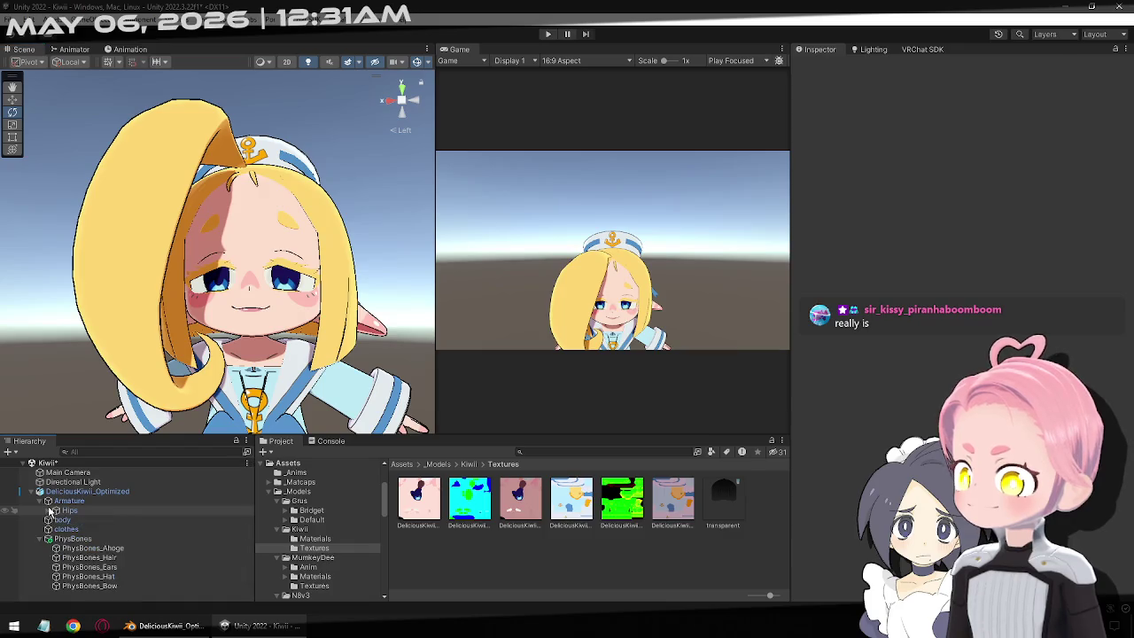
left_click(62, 520)
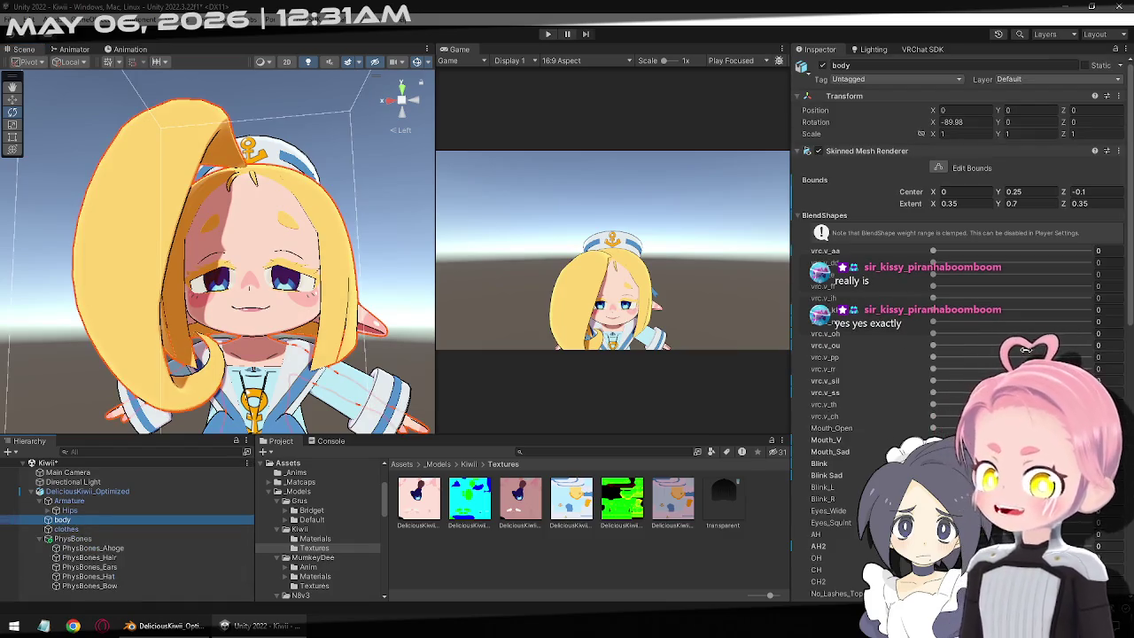
scroll(986, 352, "down", 10)
scroll(986, 352, "down", 3)
scroll(968, 367, "down", 3)
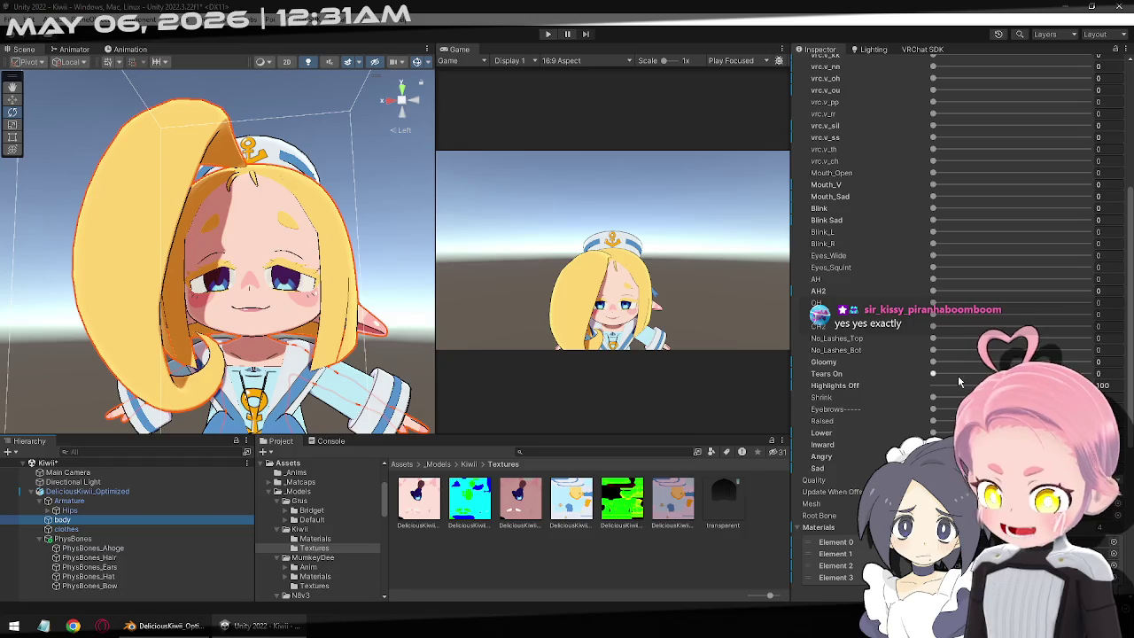
left_click_drag(934, 373, 1107, 373)
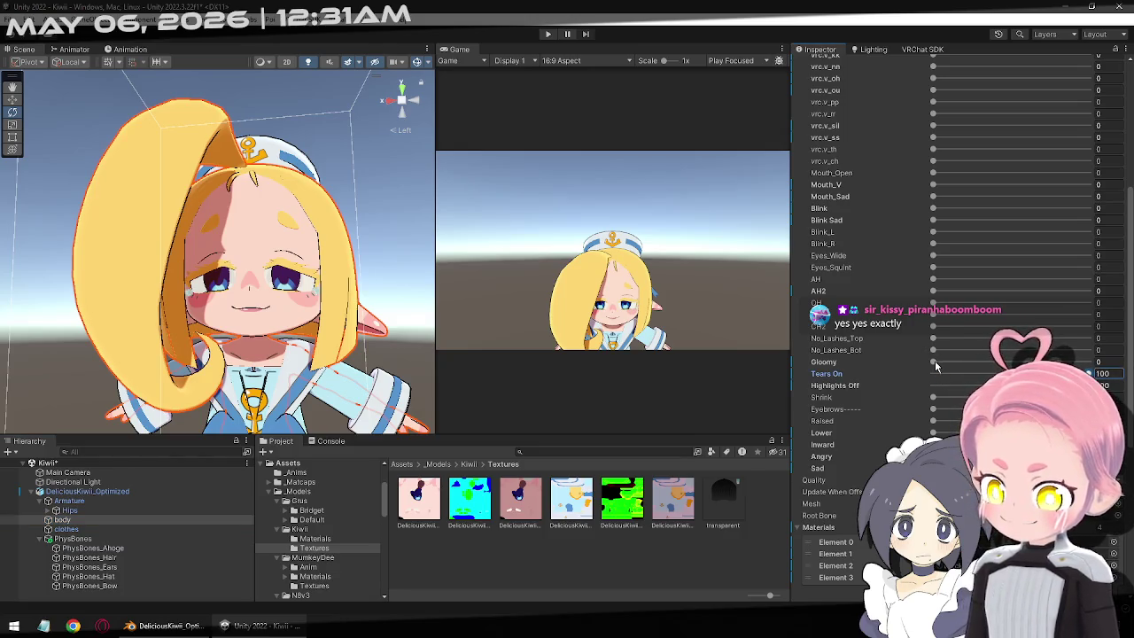
left_click_drag(934, 362, 1108, 361)
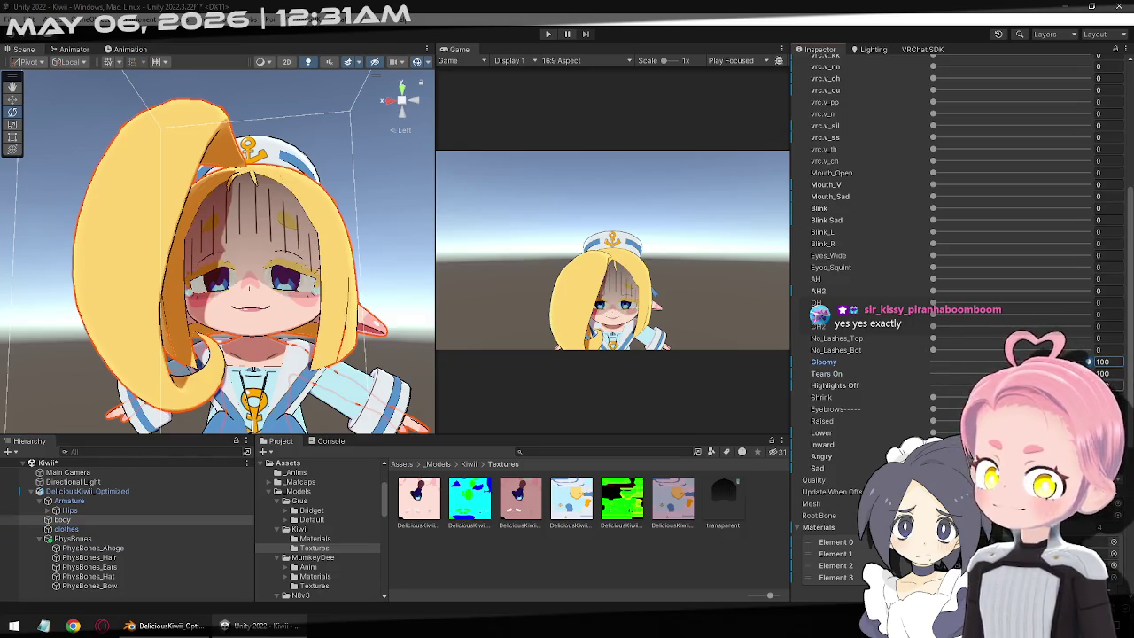
scroll(933, 264, "up", 3)
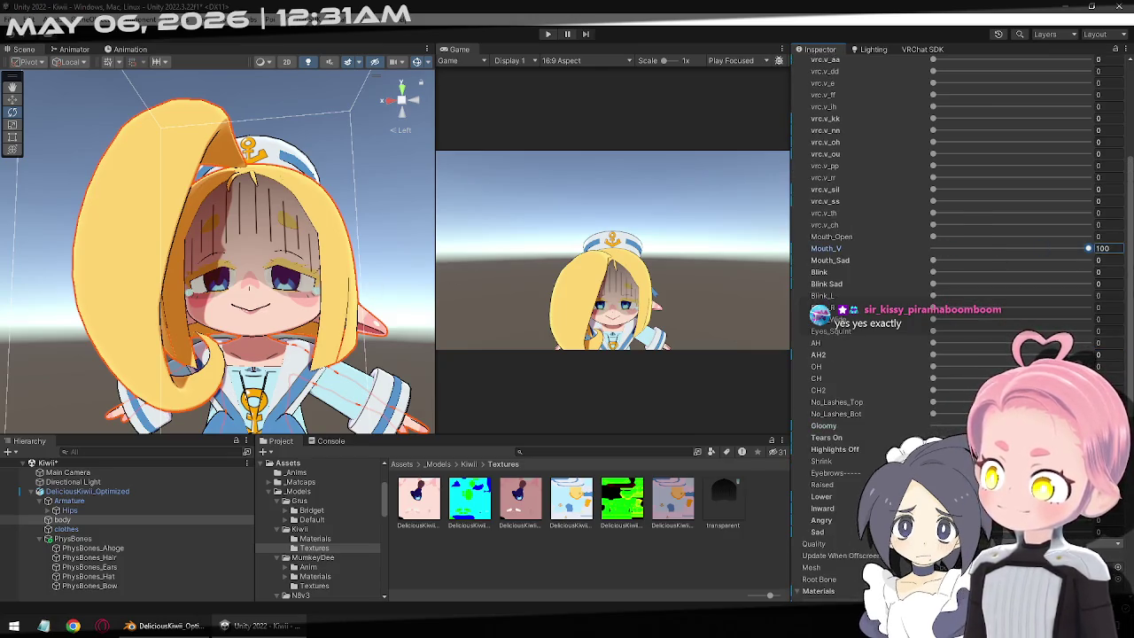
left_click(433, 230)
left_click(427, 49)
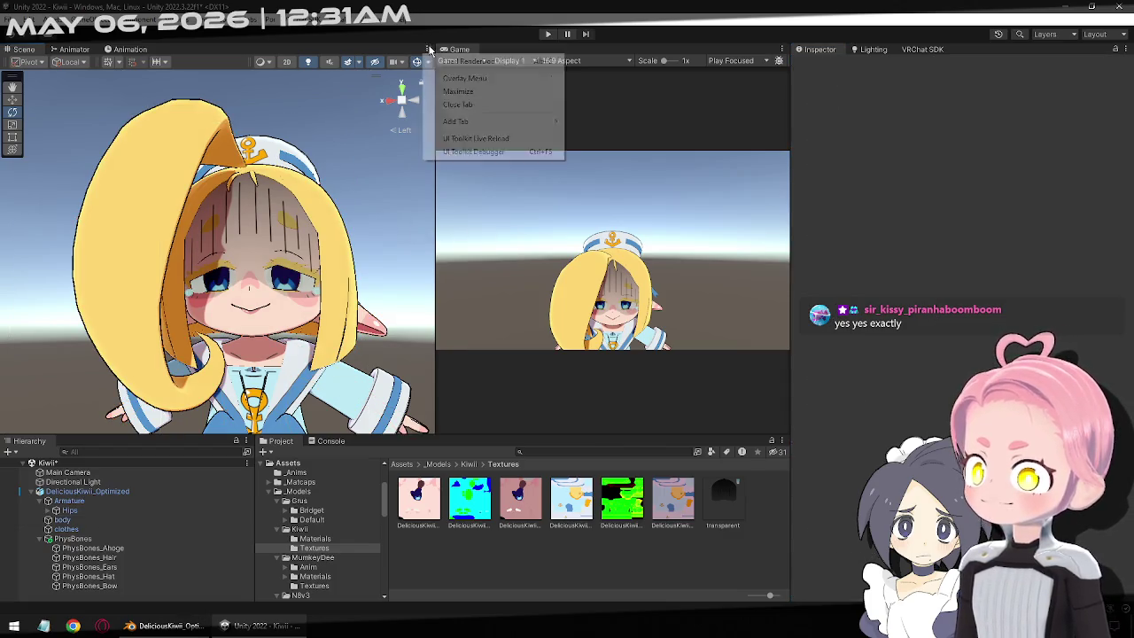
Maximize the Scene view, capture a ShareX screenshot of the gloomy crying face, and restore the layout.
left_click(476, 90)
left_click_drag(762, 257, 824, 265, "alt")
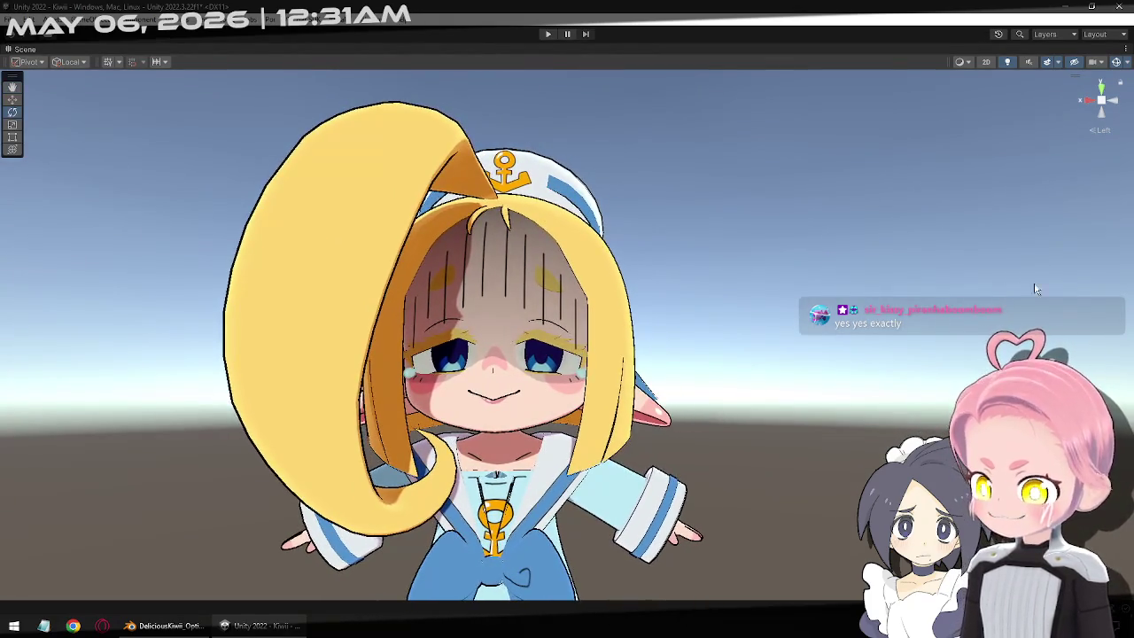
key("ctrl+Print")
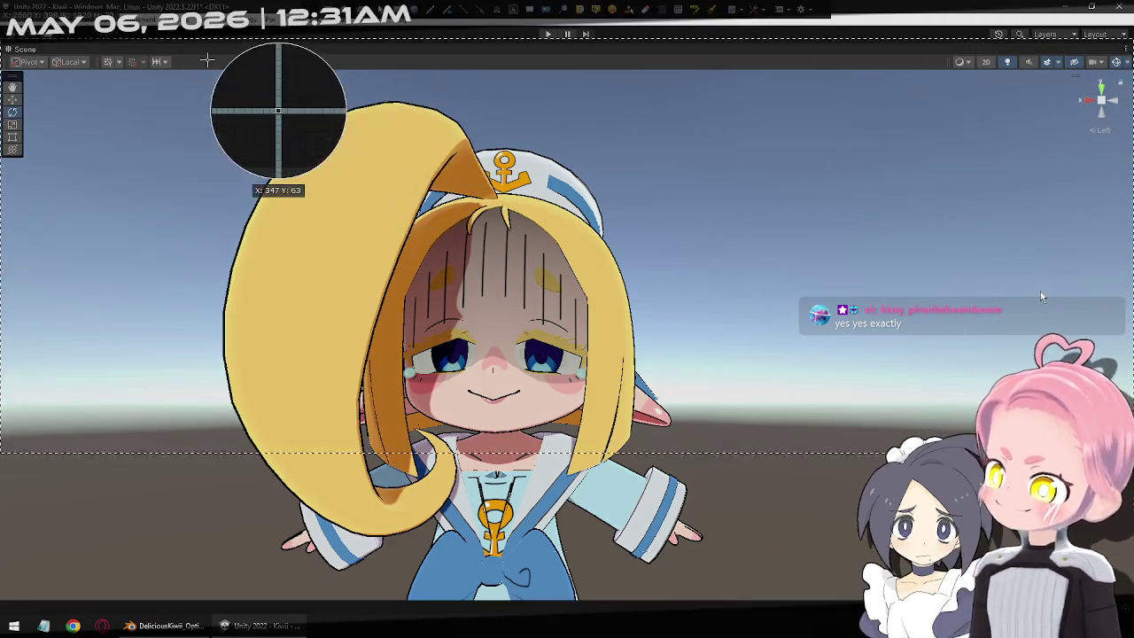
left_click_drag(205, 94, 685, 537)
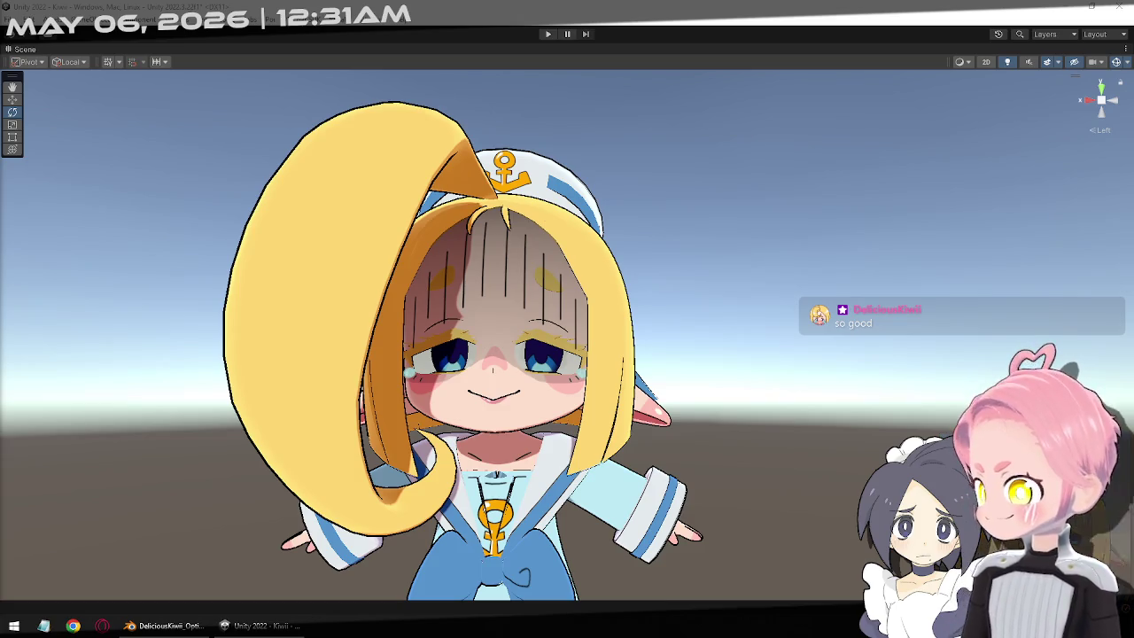
key("shift+space")
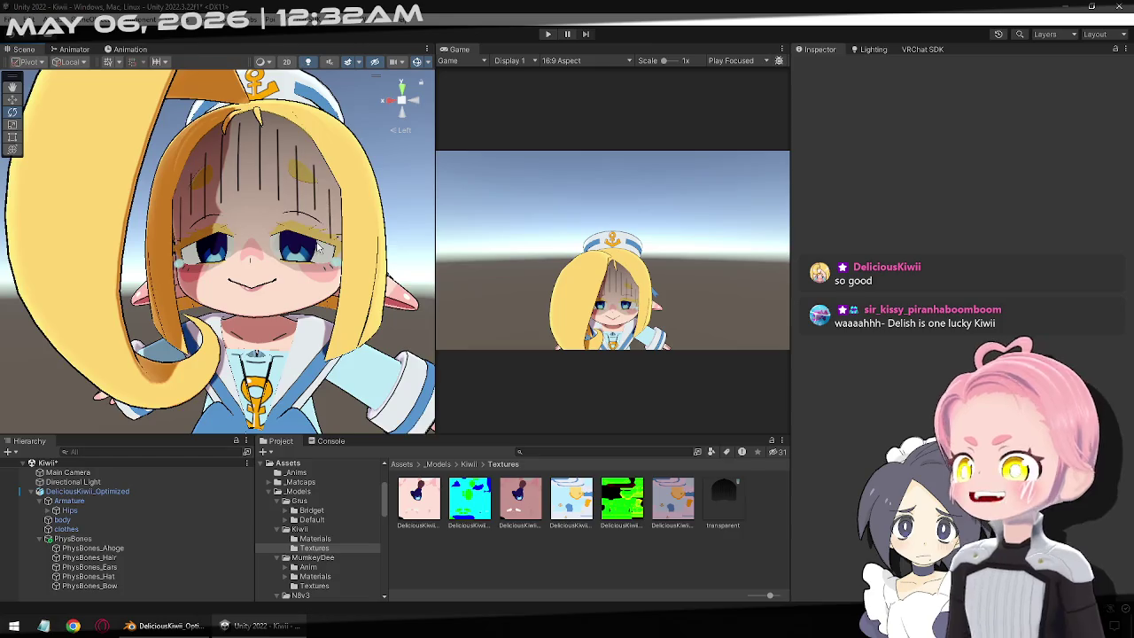
Reset the body's face blendshapes and repose Hair_Ahoge.001 so the ahoge stands upright.
scroll(317, 249, "down", 3)
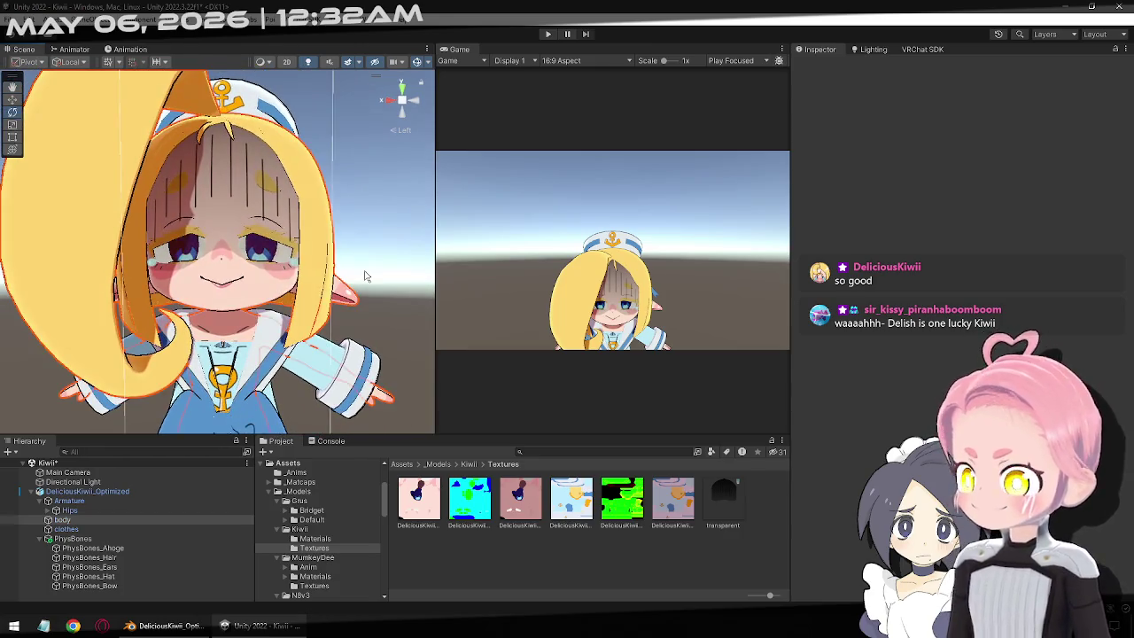
left_click(364, 270)
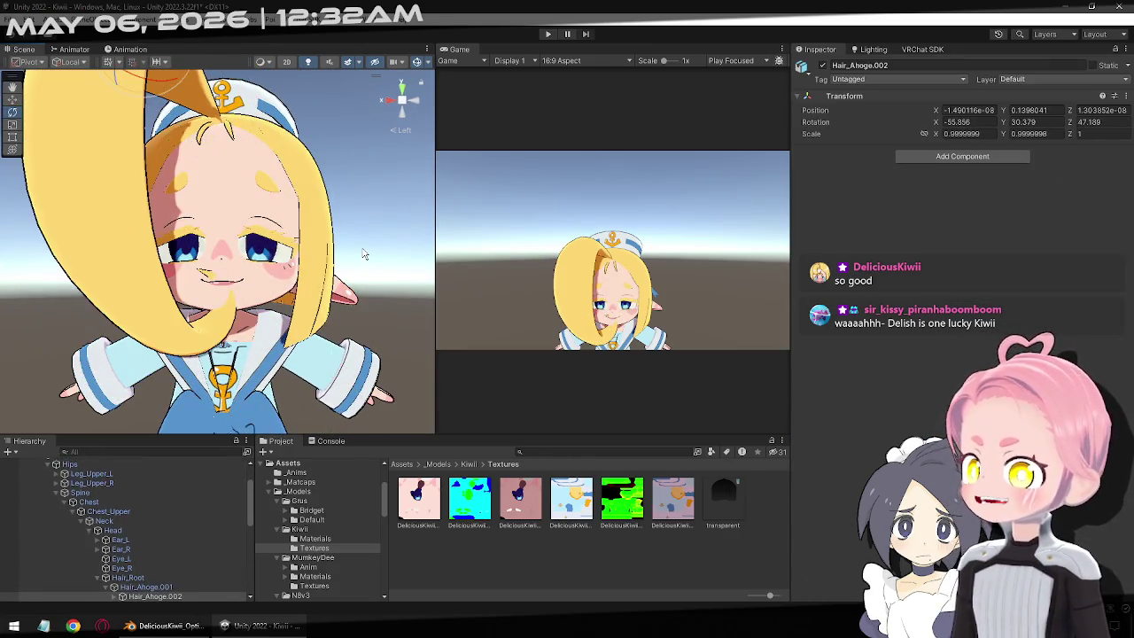
left_click(363, 254)
left_click(364, 254)
left_click(363, 254)
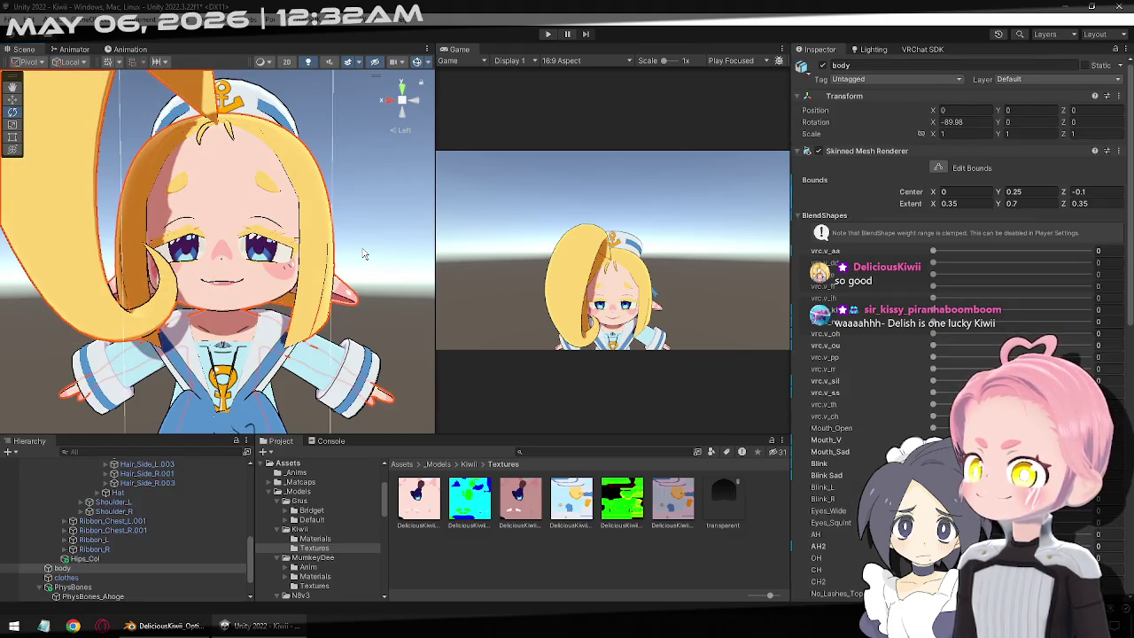
left_click(363, 255)
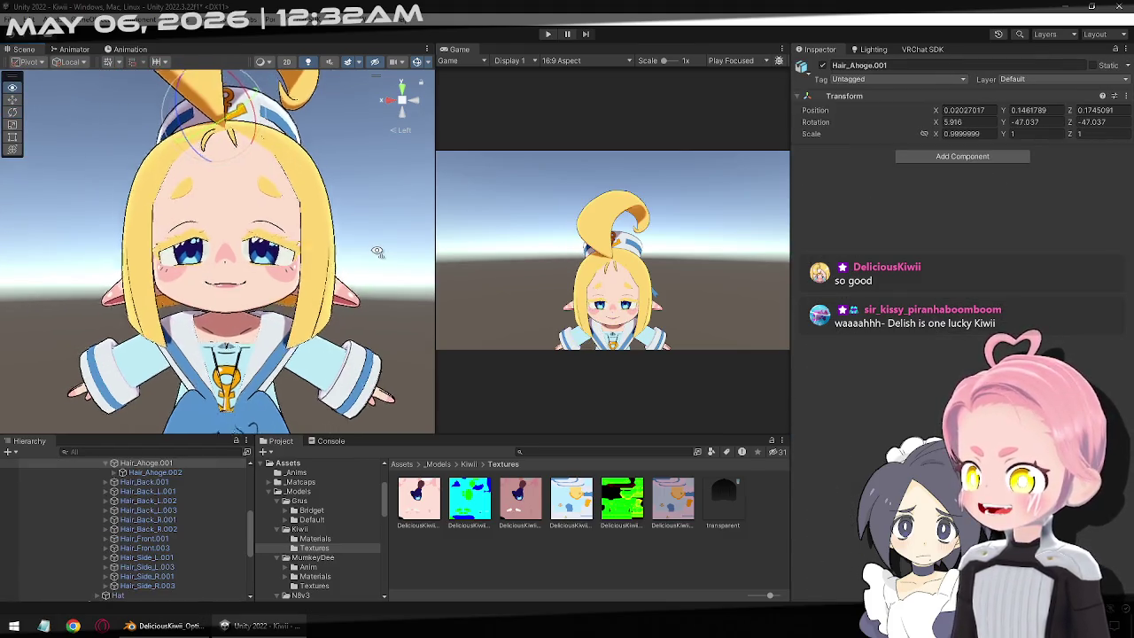
scroll(319, 212, "up", 3)
left_click(339, 266)
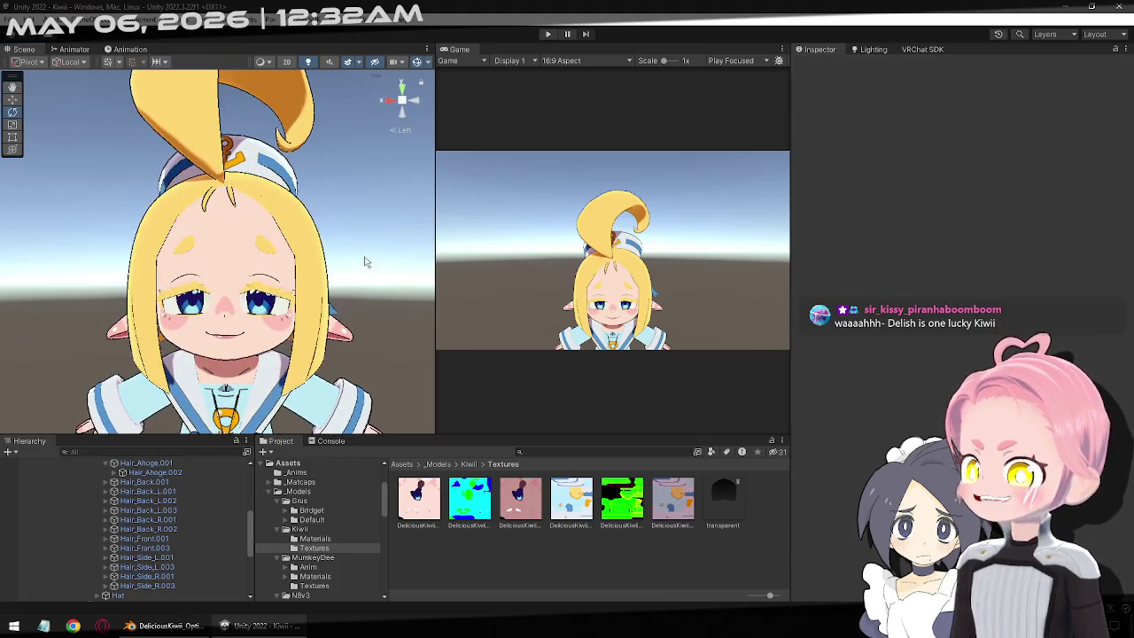
Collapse the Armature tree and orbit to view the avatar from the front.
scroll(124, 523, "up", 5)
scroll(89, 518, "up", 3)
scroll(53, 514, "up", 2)
scroll(40, 505, "up", 2)
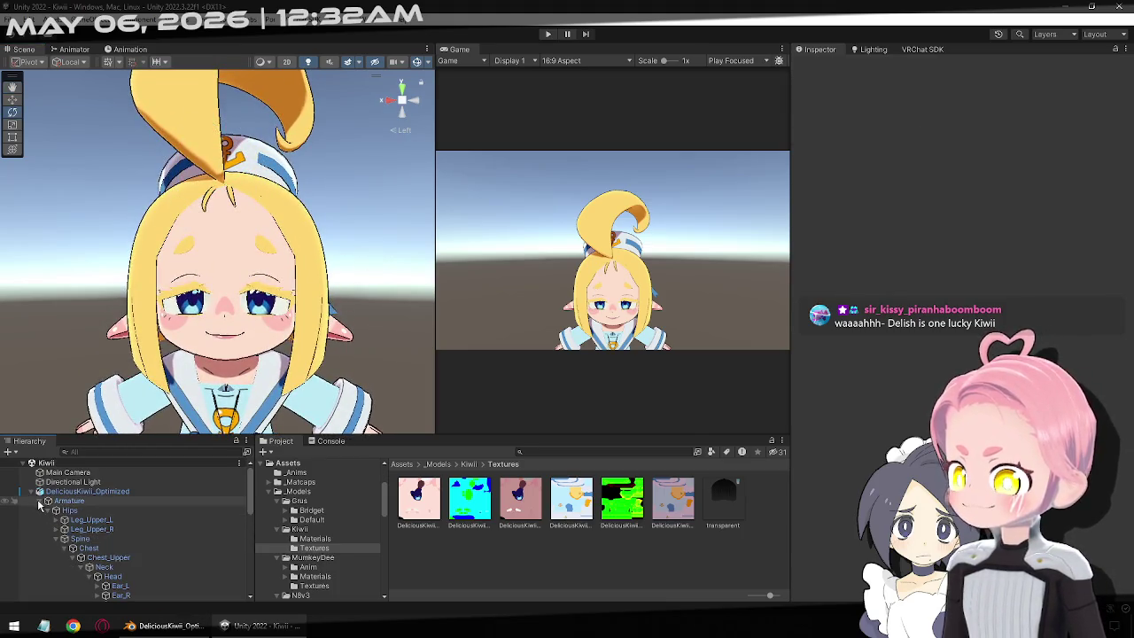
left_click(40, 501)
left_click_drag(321, 237, 374, 248, "alt")
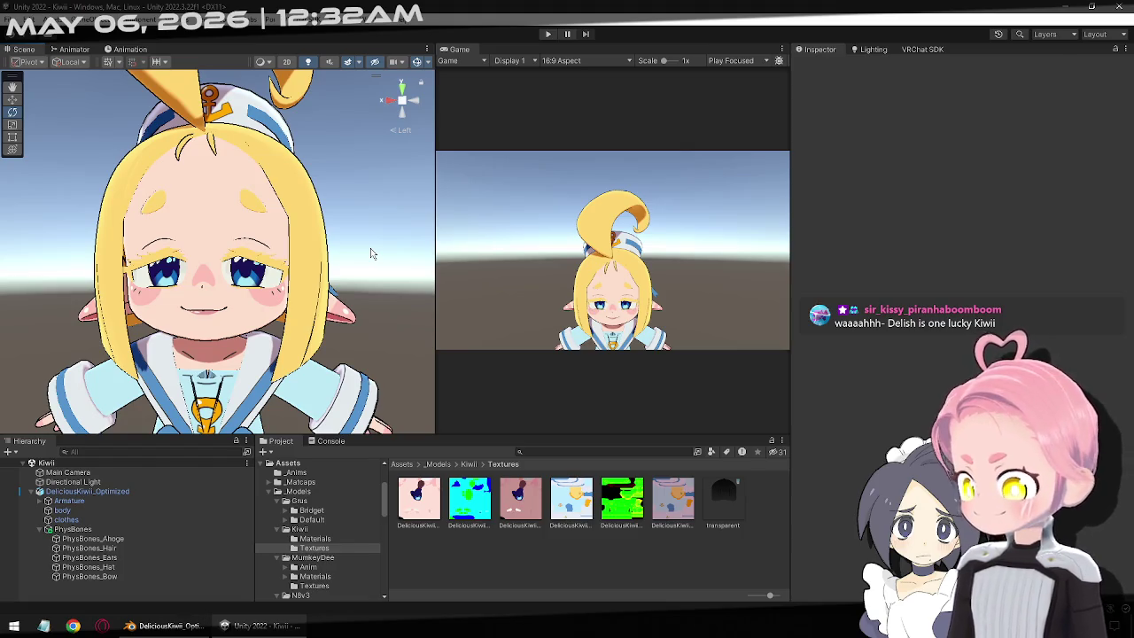
left_click_drag(389, 303, 396, 295, "alt")
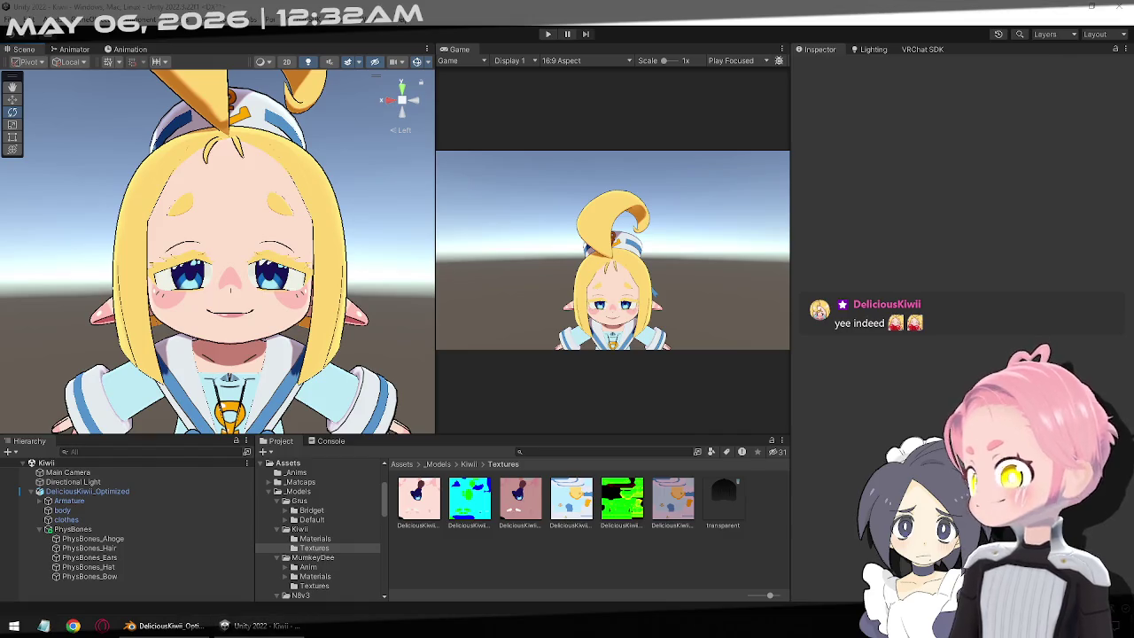
left_click(163, 507)
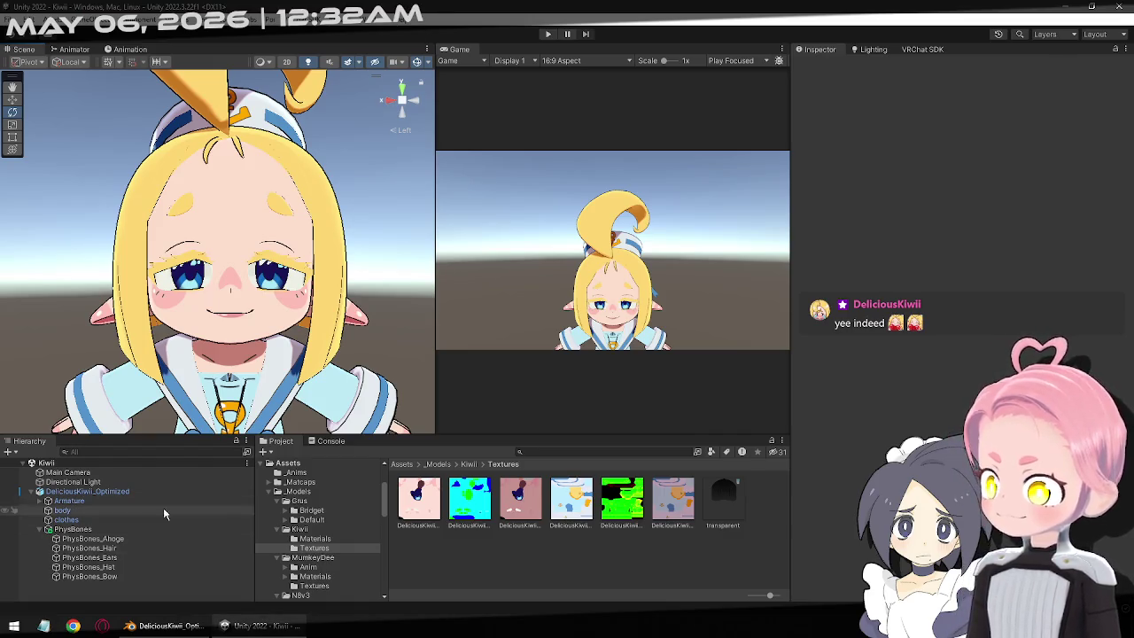
Collapse the PhysBones and avatar trees and select the DeliciousKiwii_Optimized object.
left_click(71, 529)
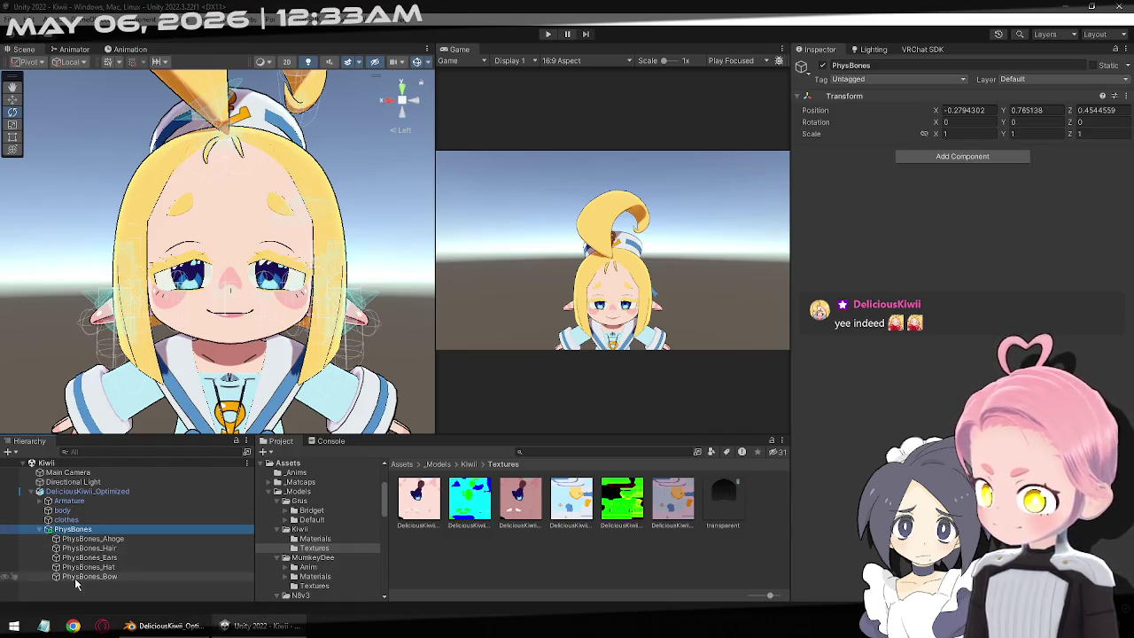
left_click(41, 529)
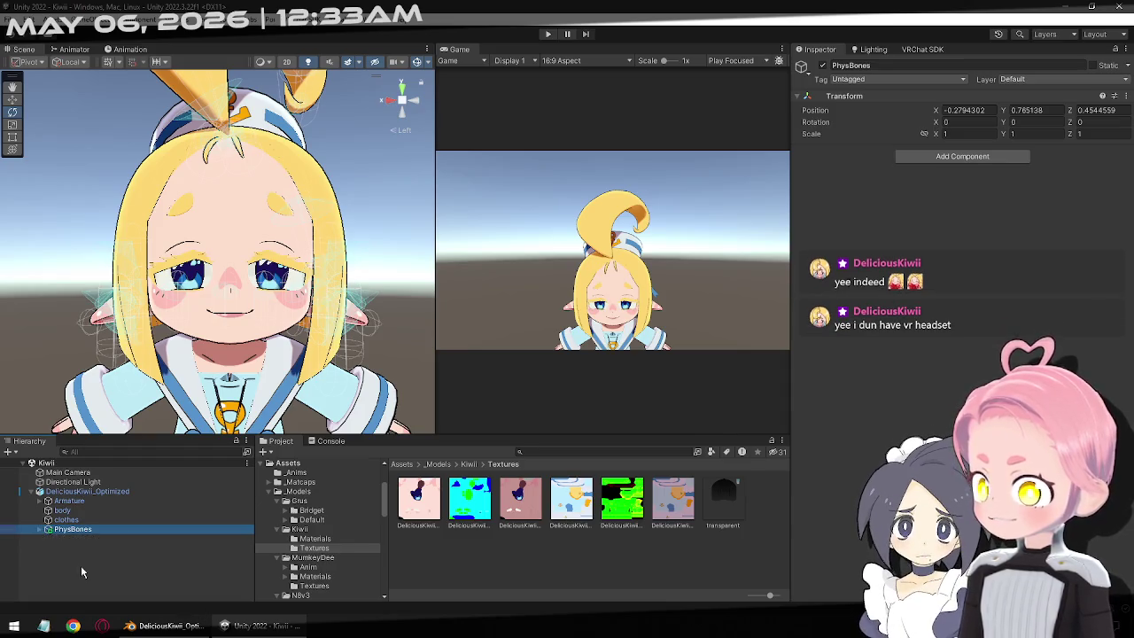
left_click(31, 492)
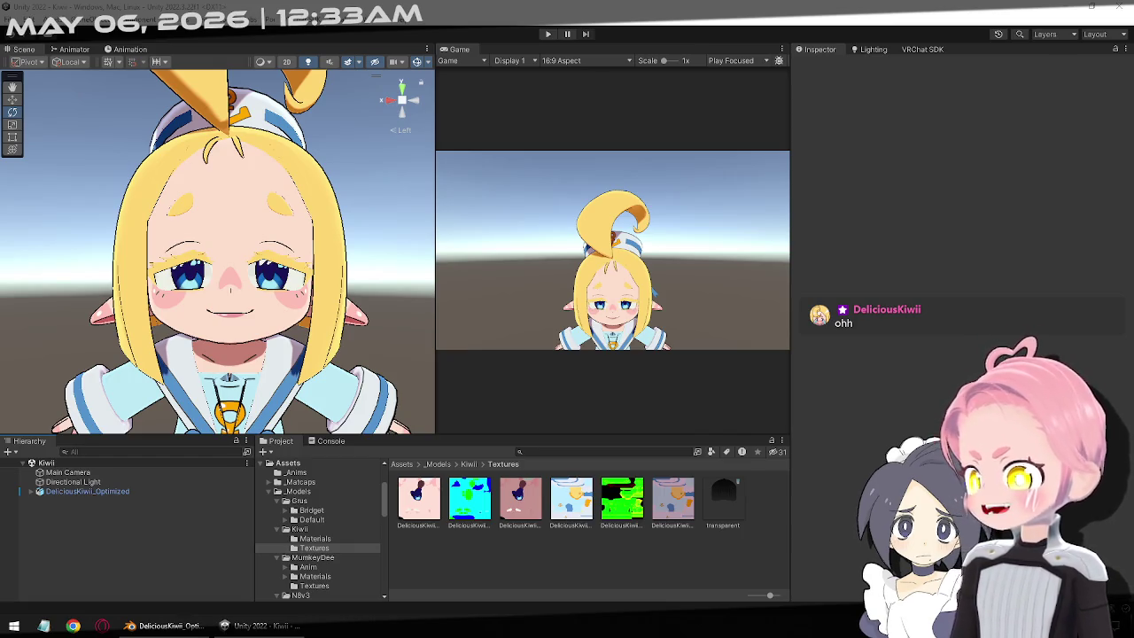
left_click_drag(364, 265, 367, 265, "alt")
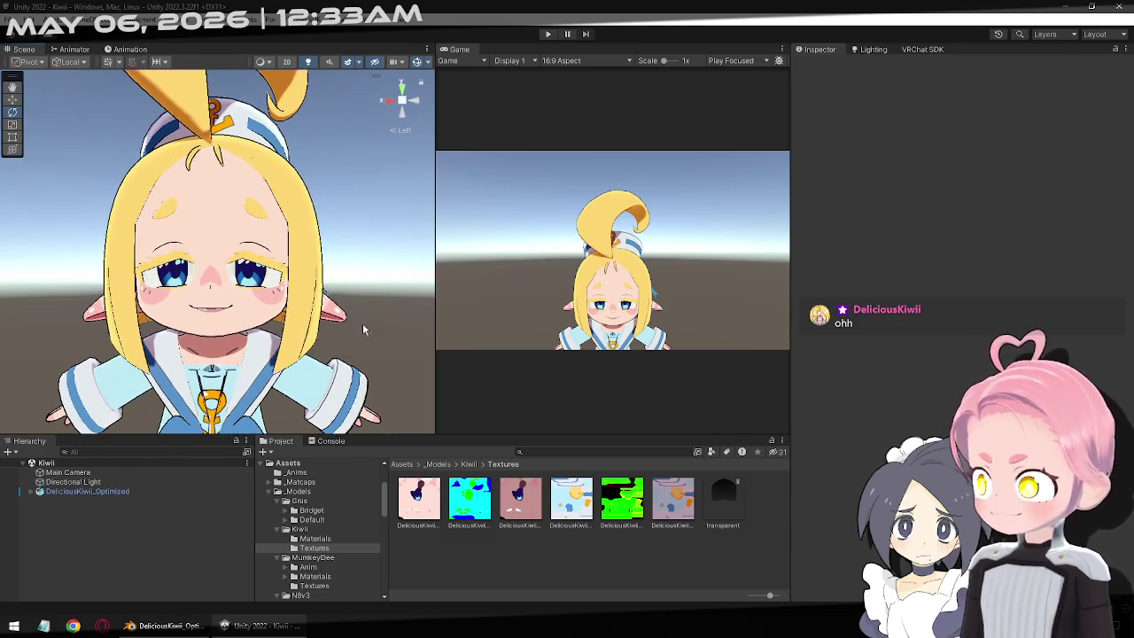
left_click(80, 492)
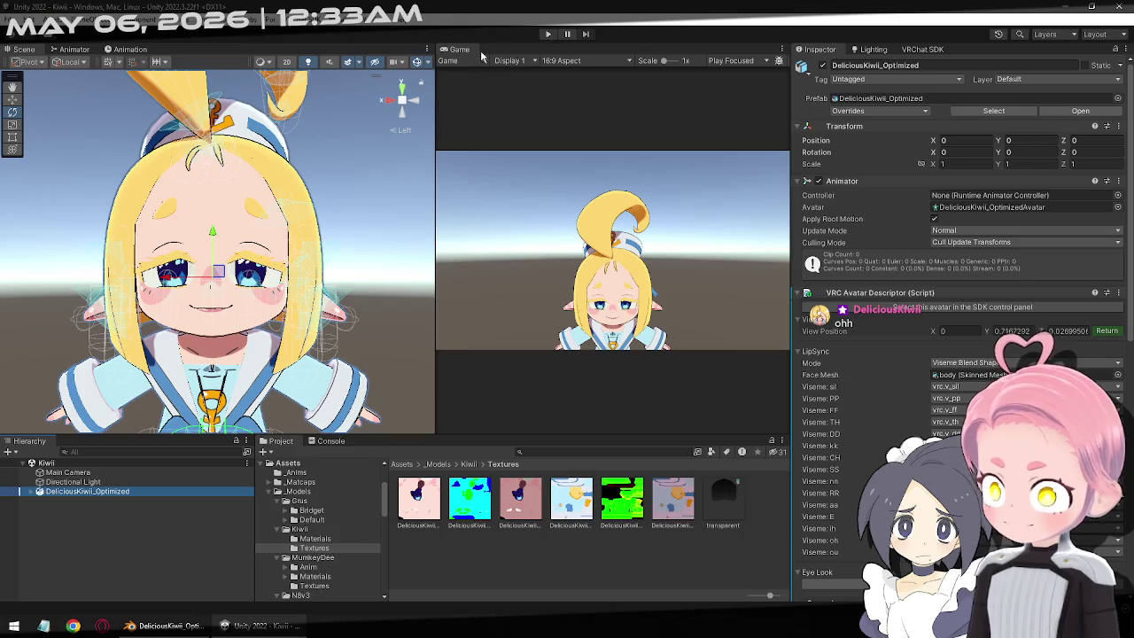
Open the VRChat SDK Control Panel and dock it beside the Scene view.
left_click(321, 18)
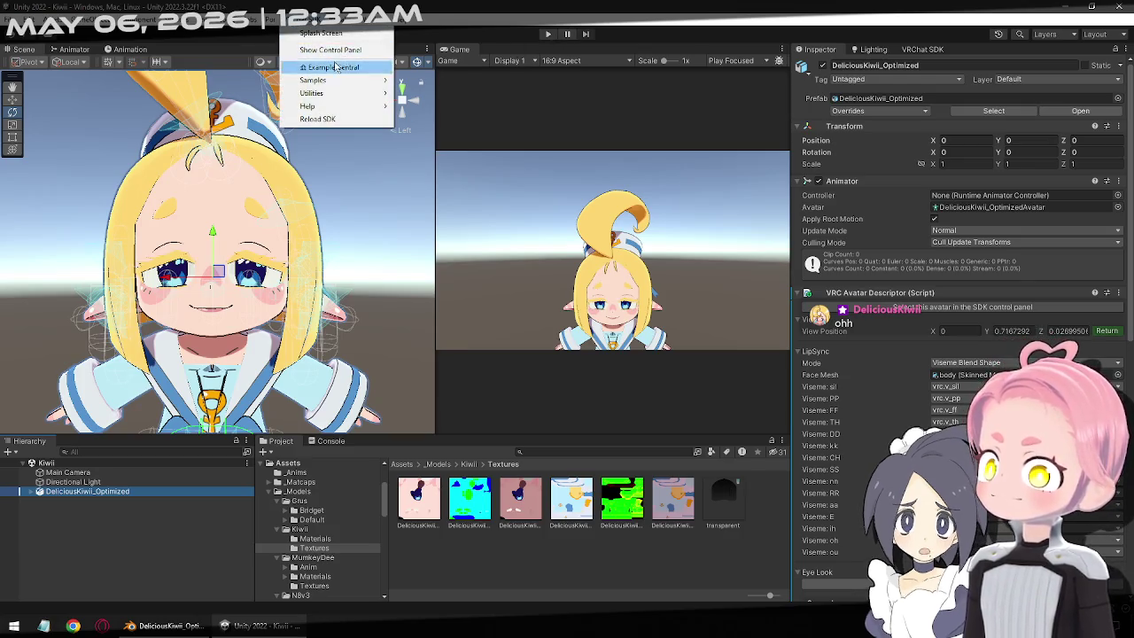
left_click(321, 50)
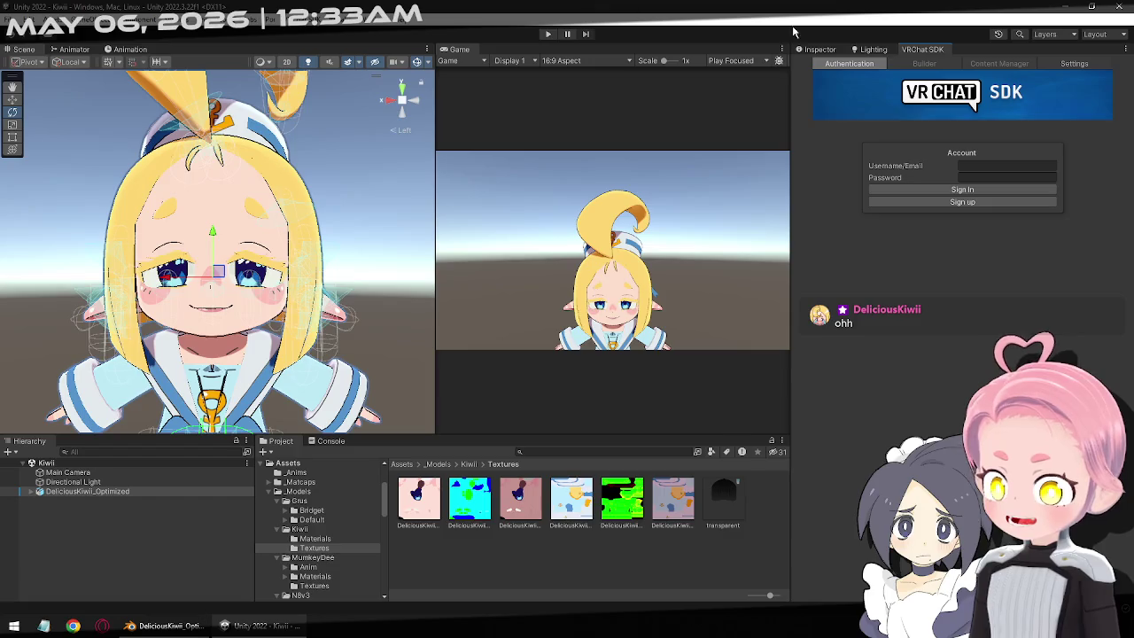
left_click_drag(923, 50, 508, 51)
Sign in with the account username and password, then enter the authenticator code.
left_click(646, 165)
type("n8-")
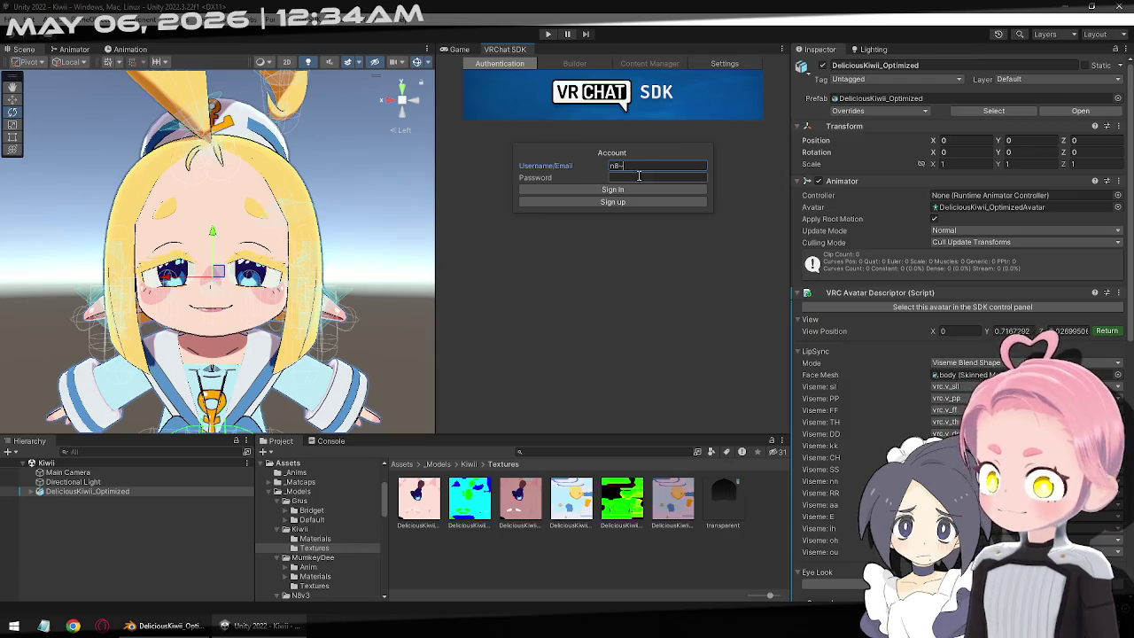
key("Tab")
type("****")
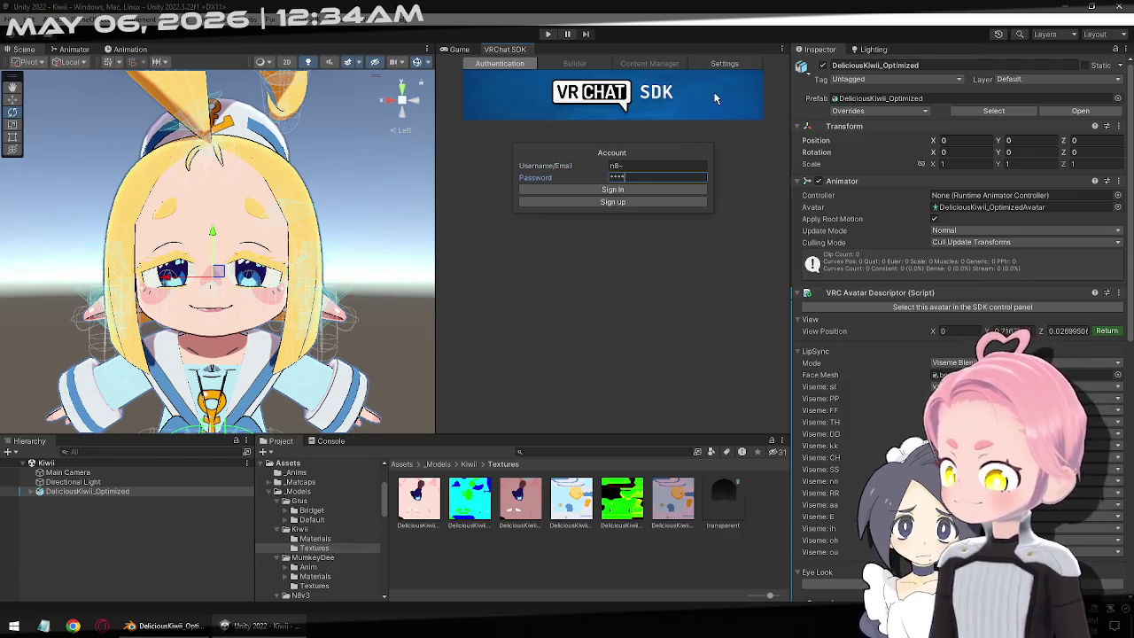
type("******")
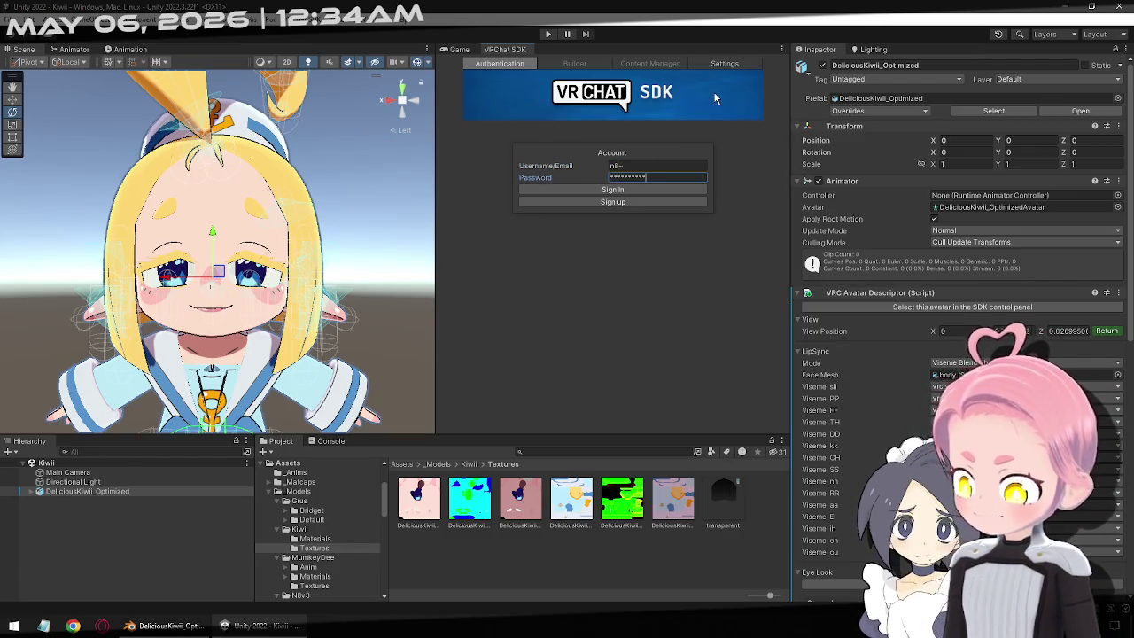
left_click(582, 191)
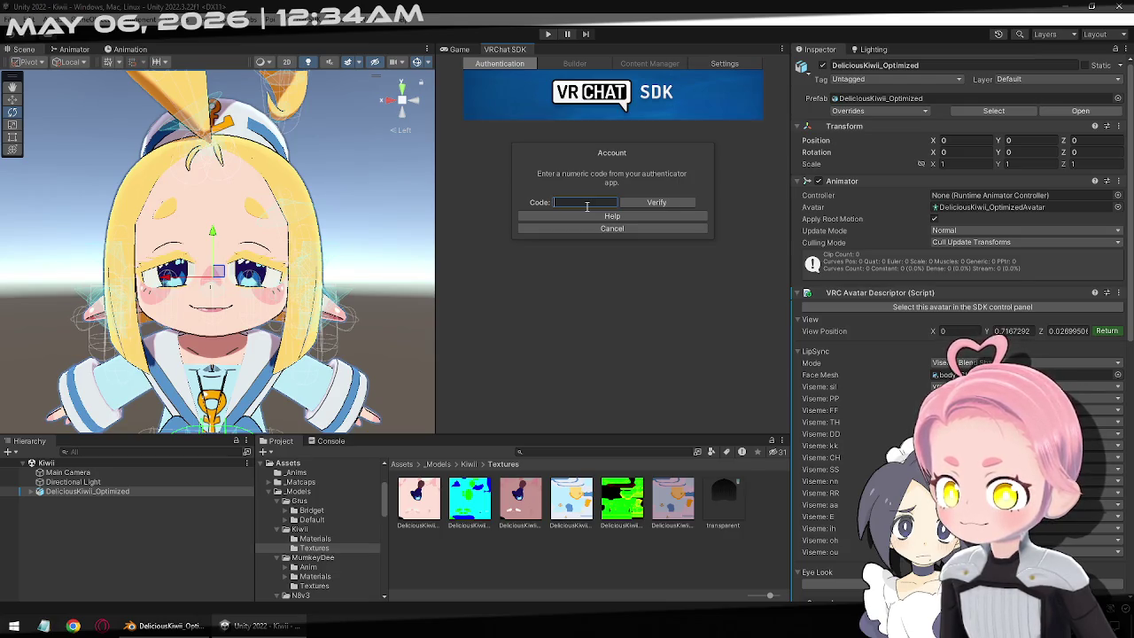
type("1")
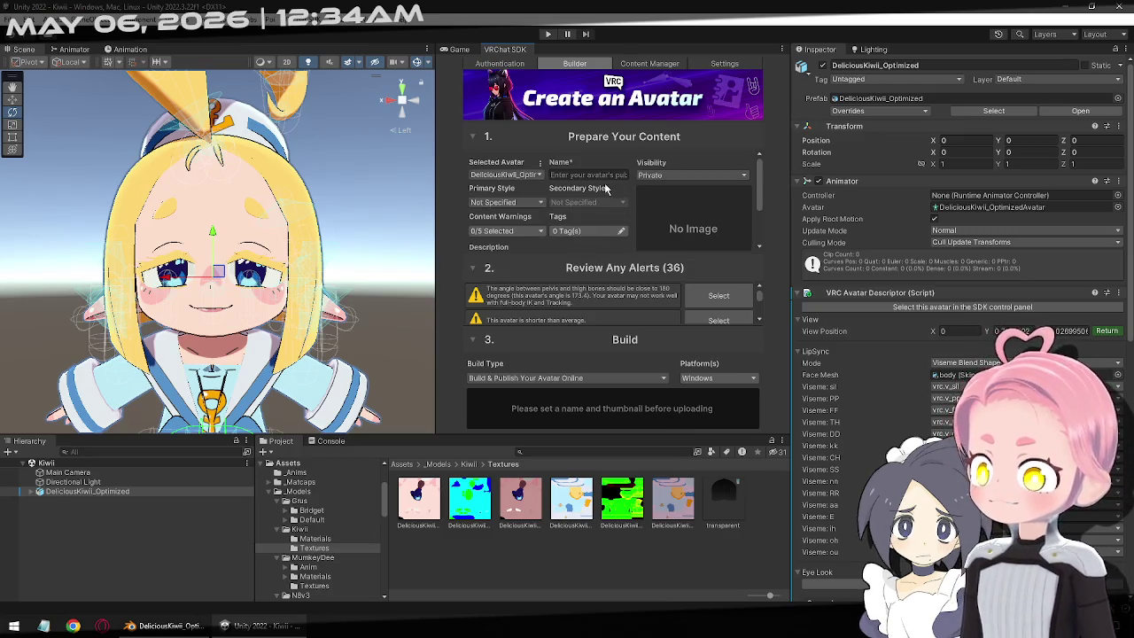
Keep the avatar's visibility Private and enter Kiwi_Test as its name in the Builder.
scroll(591, 200, "down", 2)
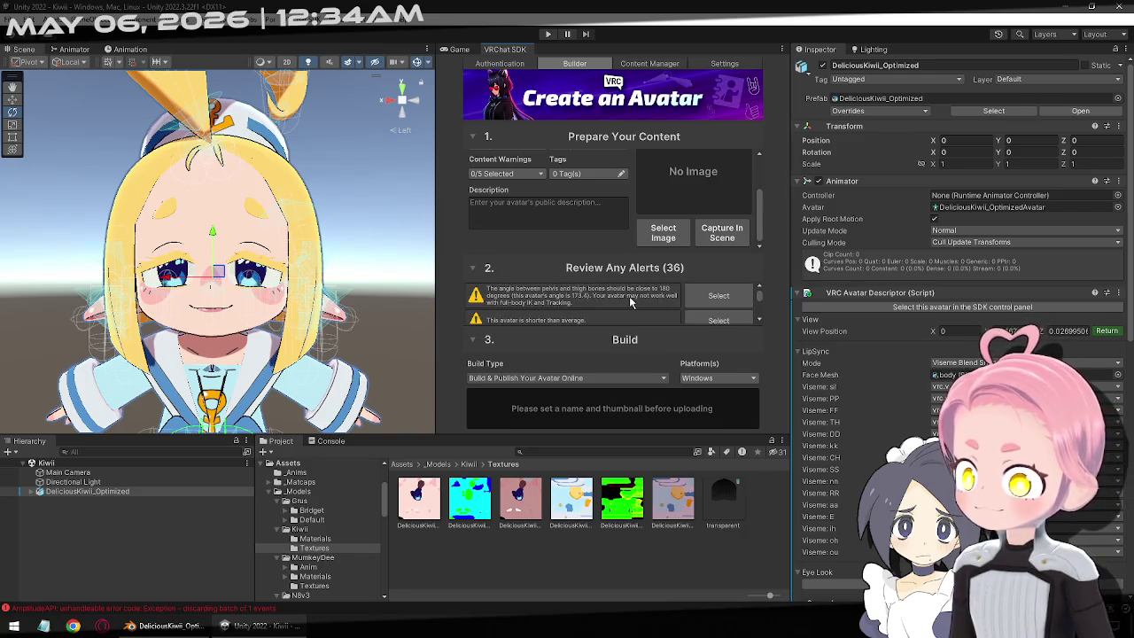
scroll(619, 301, "down", 1)
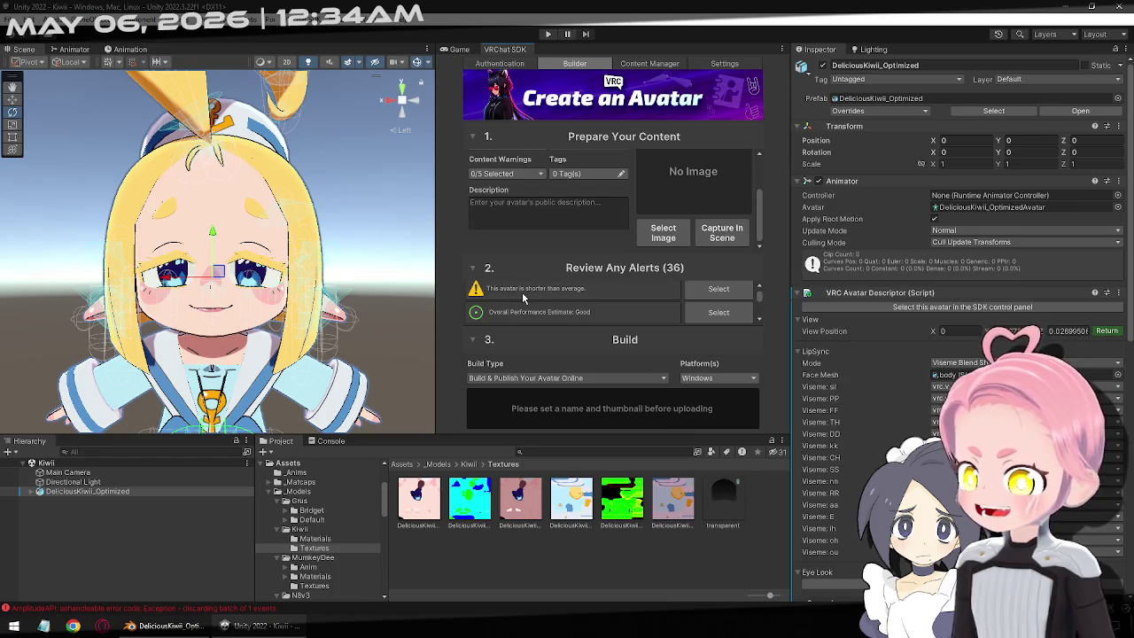
scroll(567, 301, "up", 1)
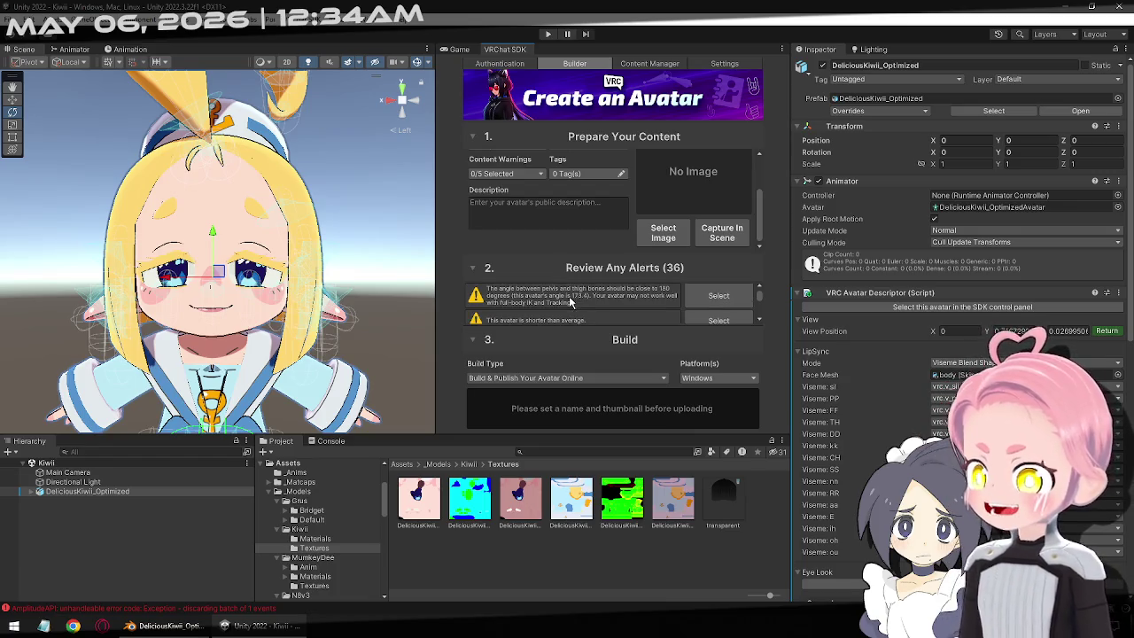
scroll(546, 223, "up", 2)
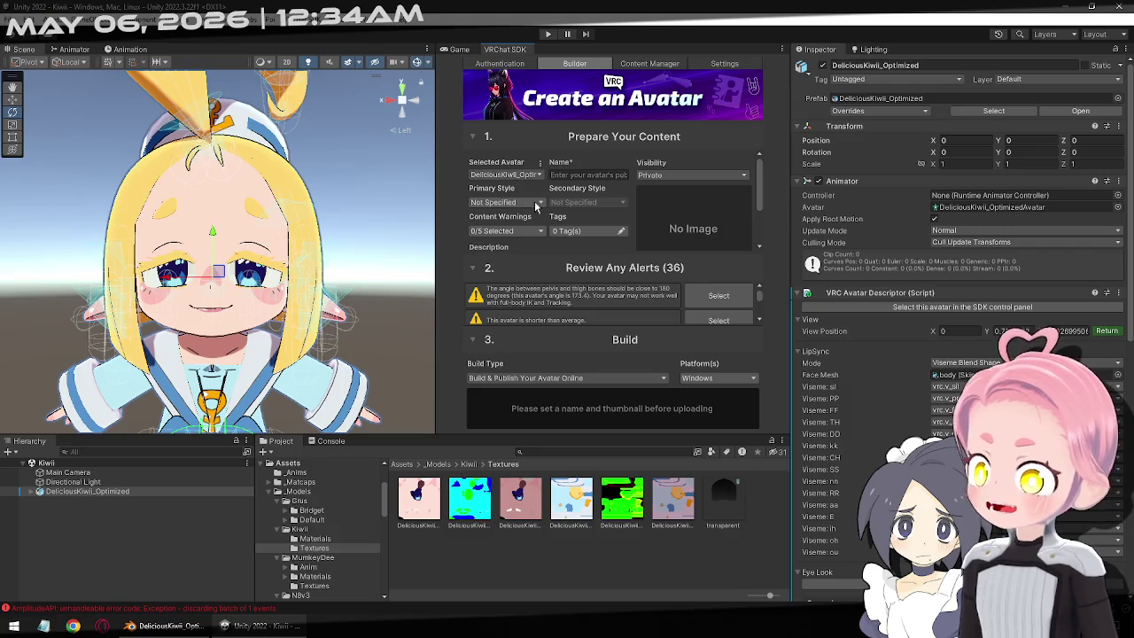
scroll(560, 214, "down", 1)
scroll(576, 213, "up", 1)
left_click(681, 178)
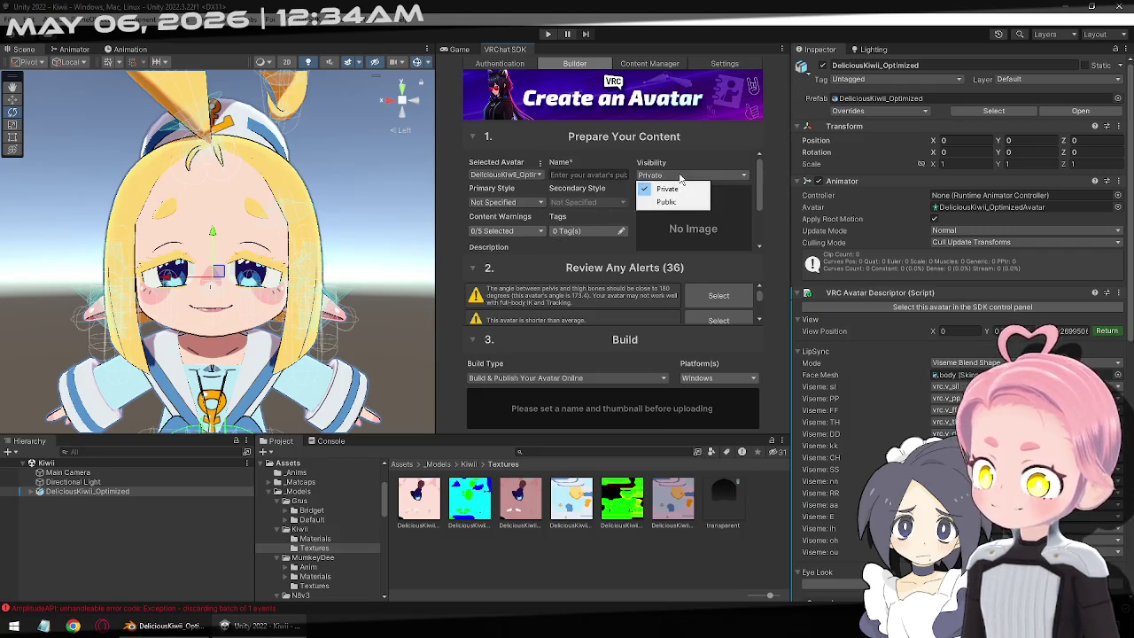
left_click(599, 178)
type("Kiwi")
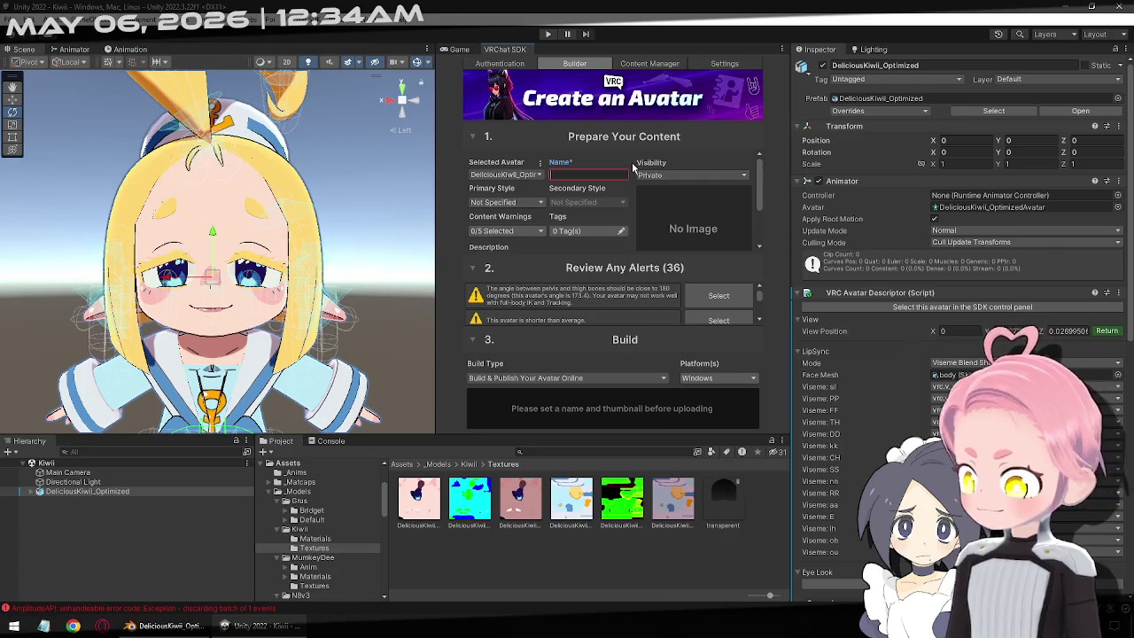
type("_Test")
mouse_move(693, 224)
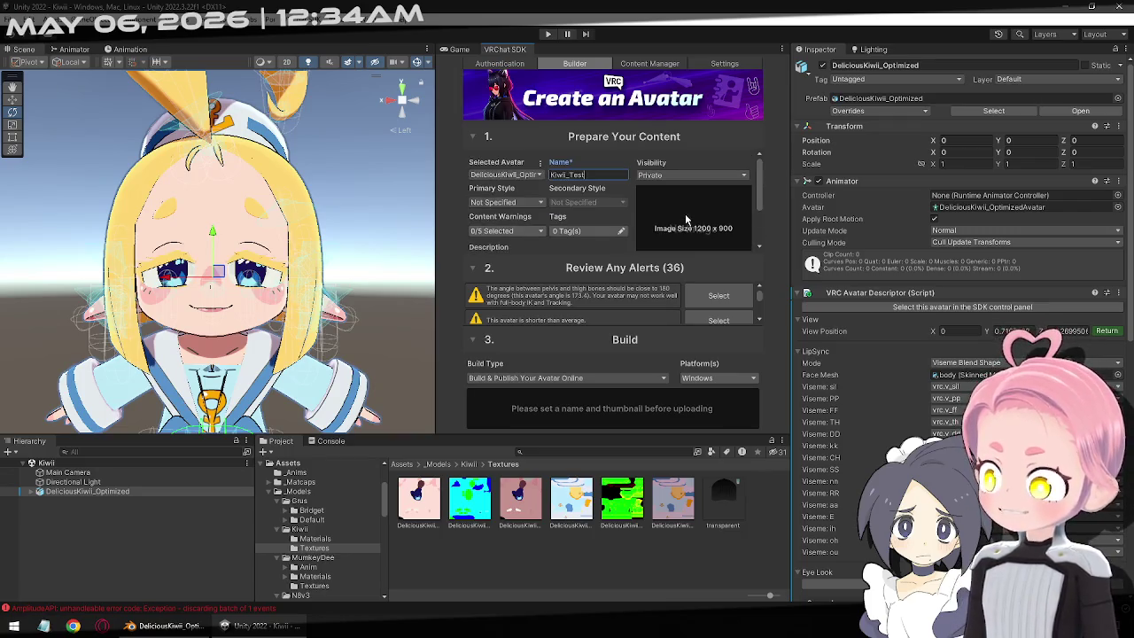
scroll(702, 183, "down", 2)
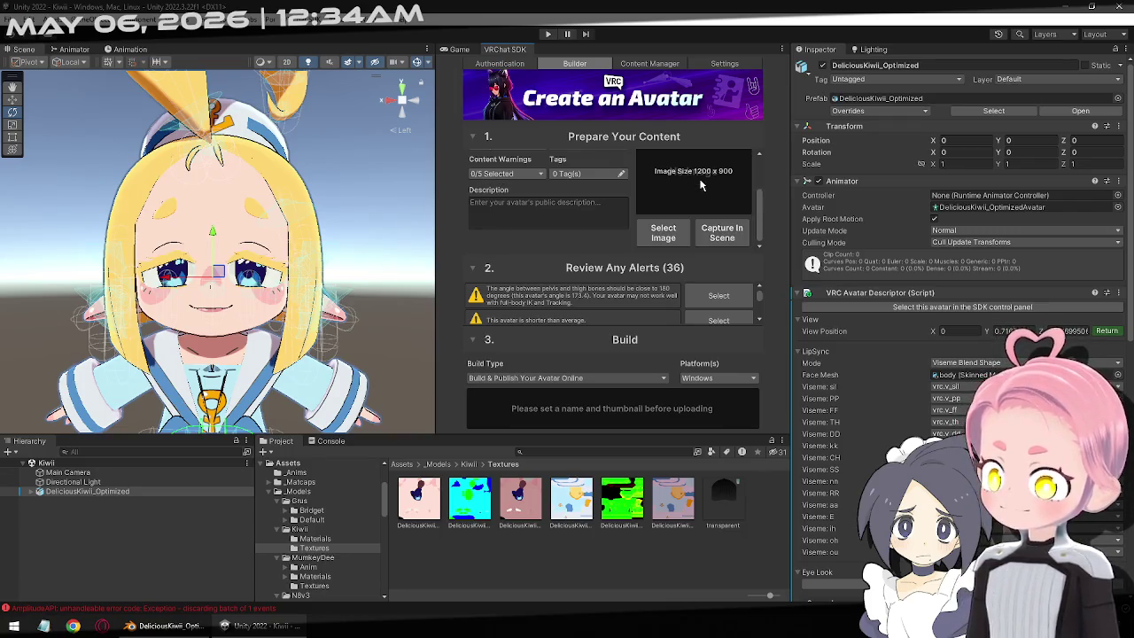
left_click(96, 482)
Select Main Camera and capture the avatar thumbnail using Capture In Scene.
left_click(89, 472)
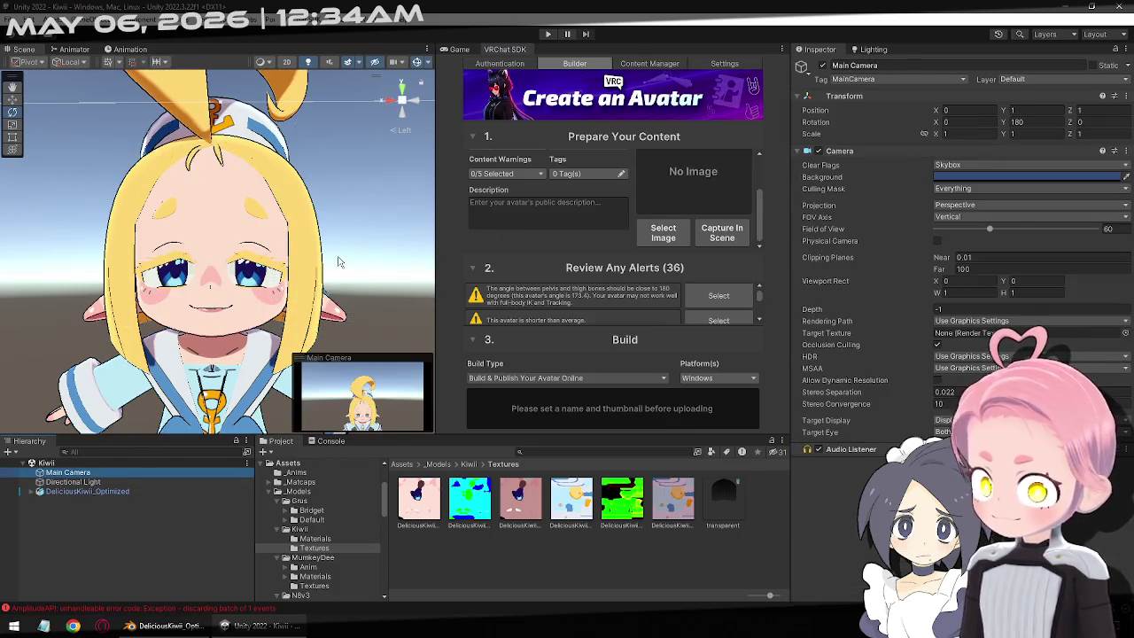
scroll(577, 304, "down", 1)
scroll(577, 303, "down", 2)
scroll(577, 304, "down", 1)
scroll(577, 304, "down", 2)
scroll(577, 304, "down", 1)
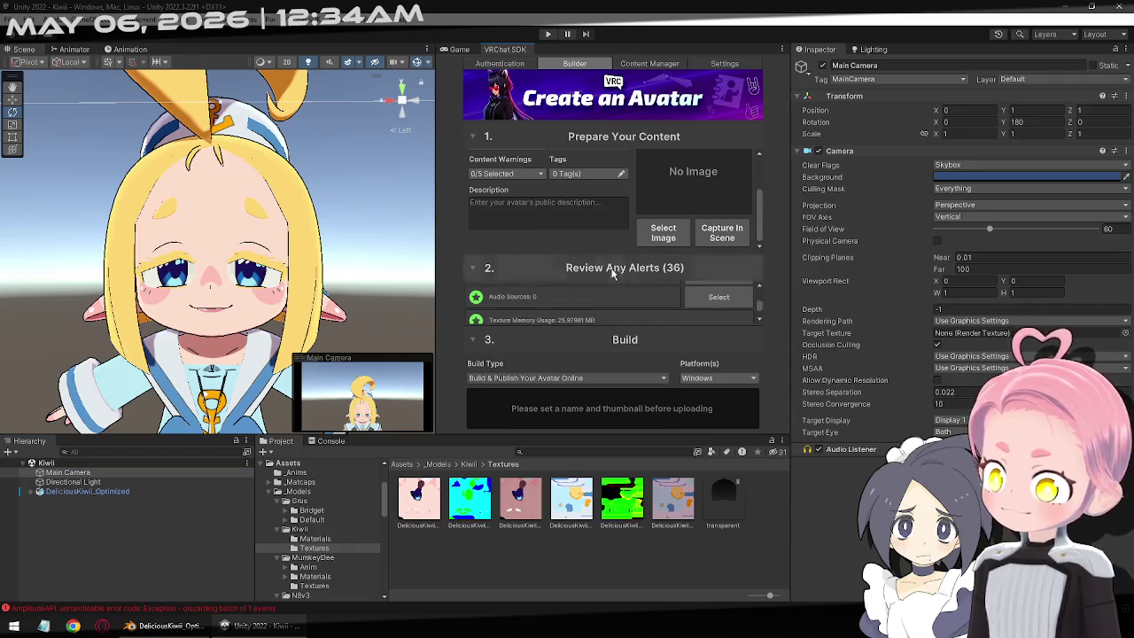
scroll(562, 222, "up", 3)
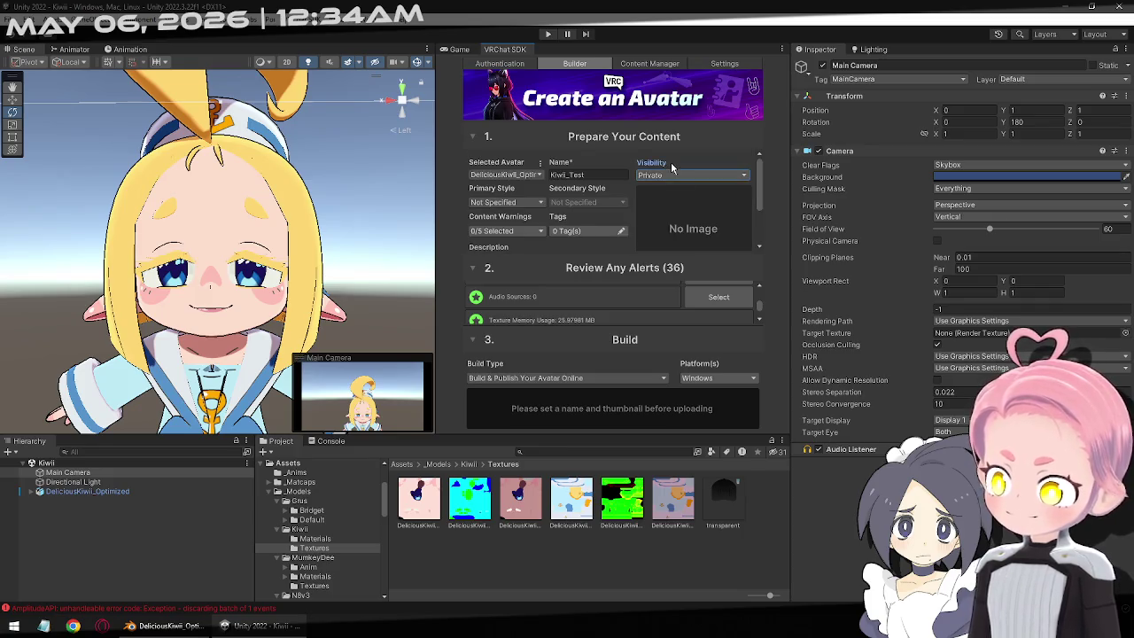
scroll(709, 230, "down", 2)
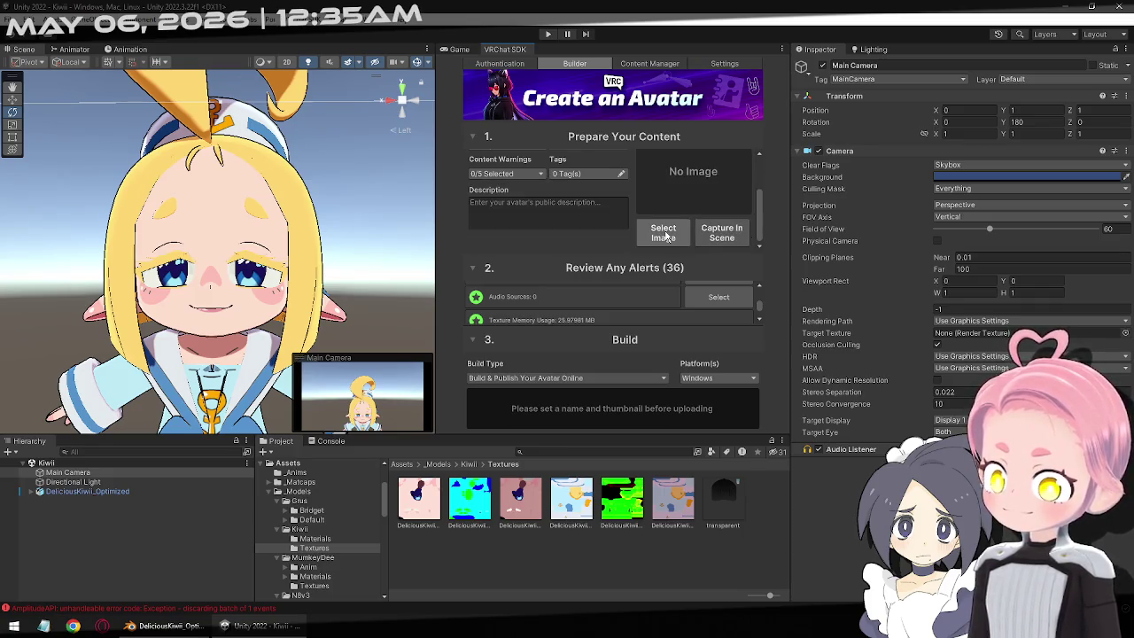
left_click(721, 232)
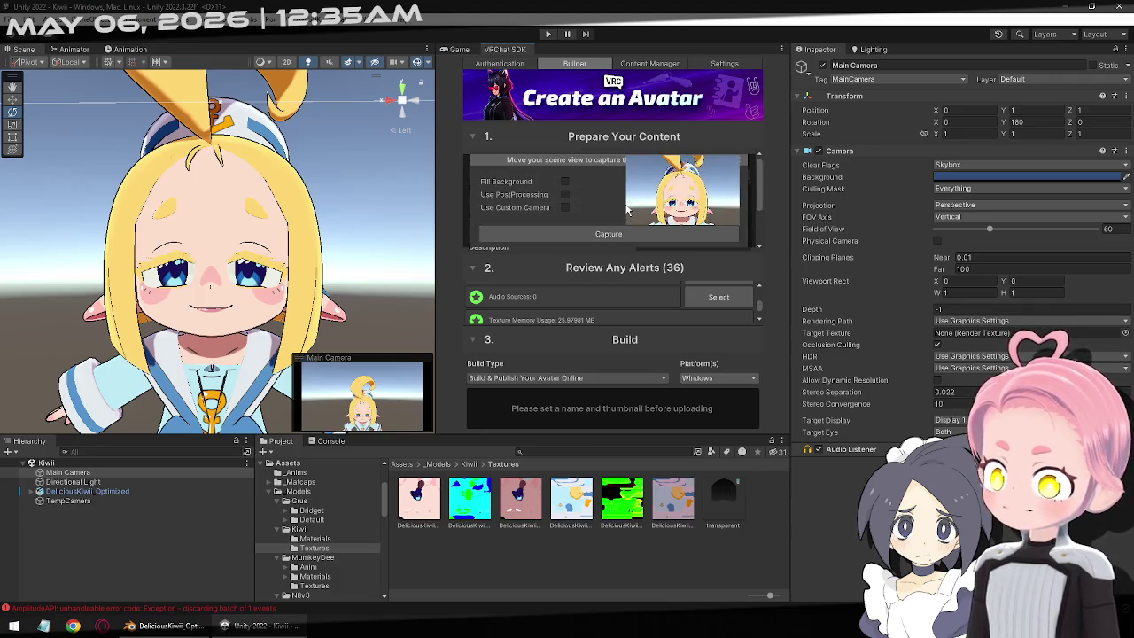
left_click(600, 235)
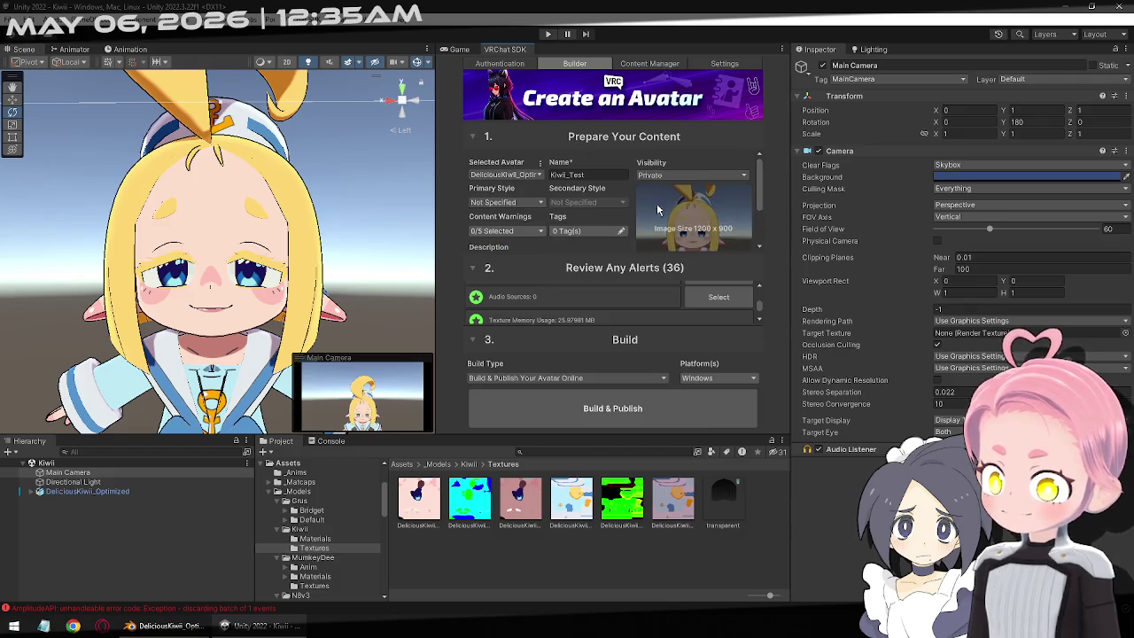
Start Build & Publish for the Kiwi_Test avatar.
scroll(641, 159, "down", 3)
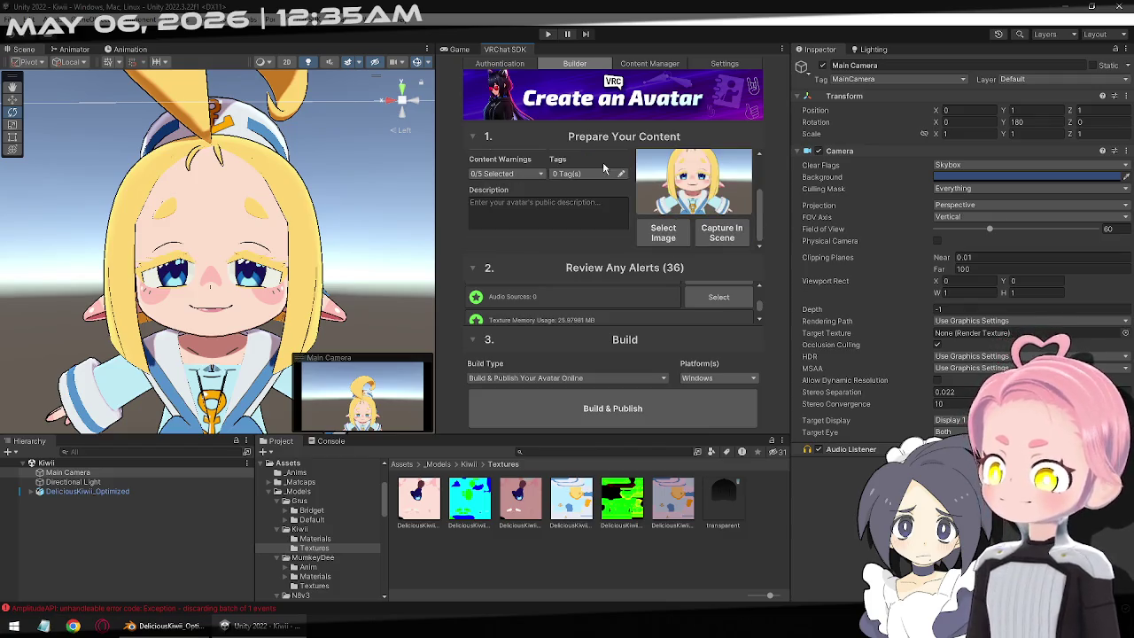
scroll(592, 190, "up", 2)
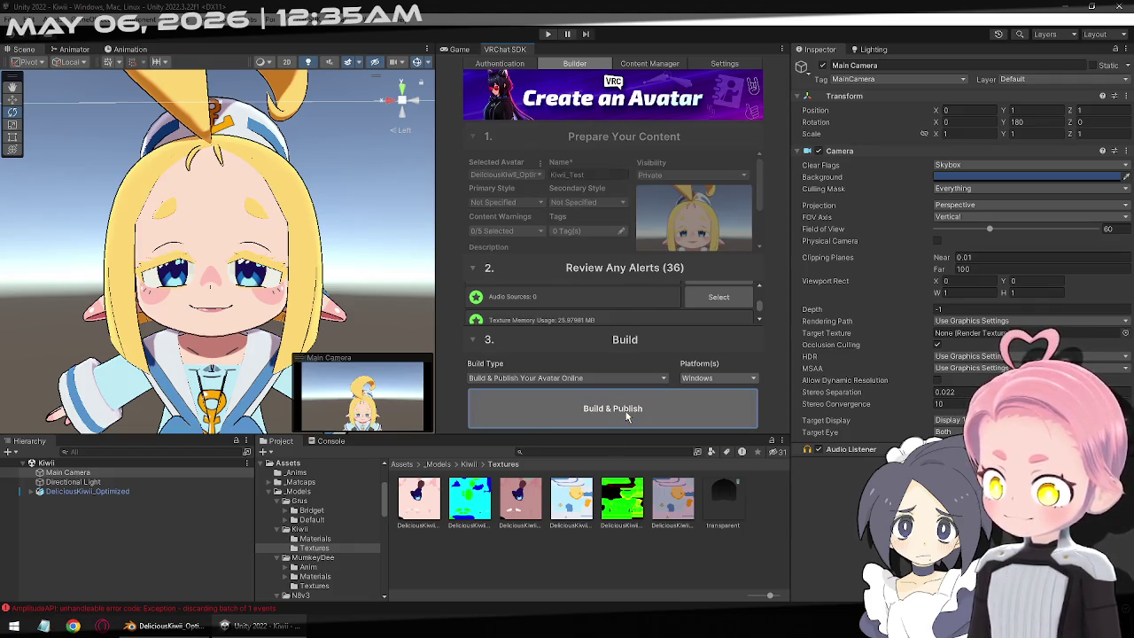
left_click(656, 410)
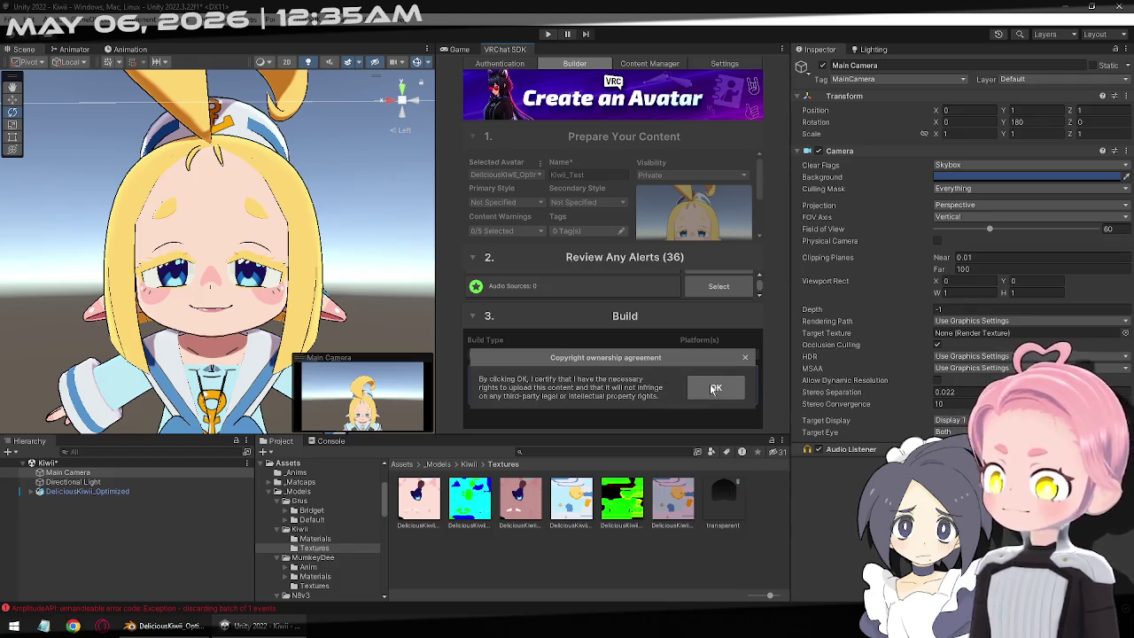
Accept the copyright ownership agreement and move the compiling progress window aside during the build.
left_click(717, 392)
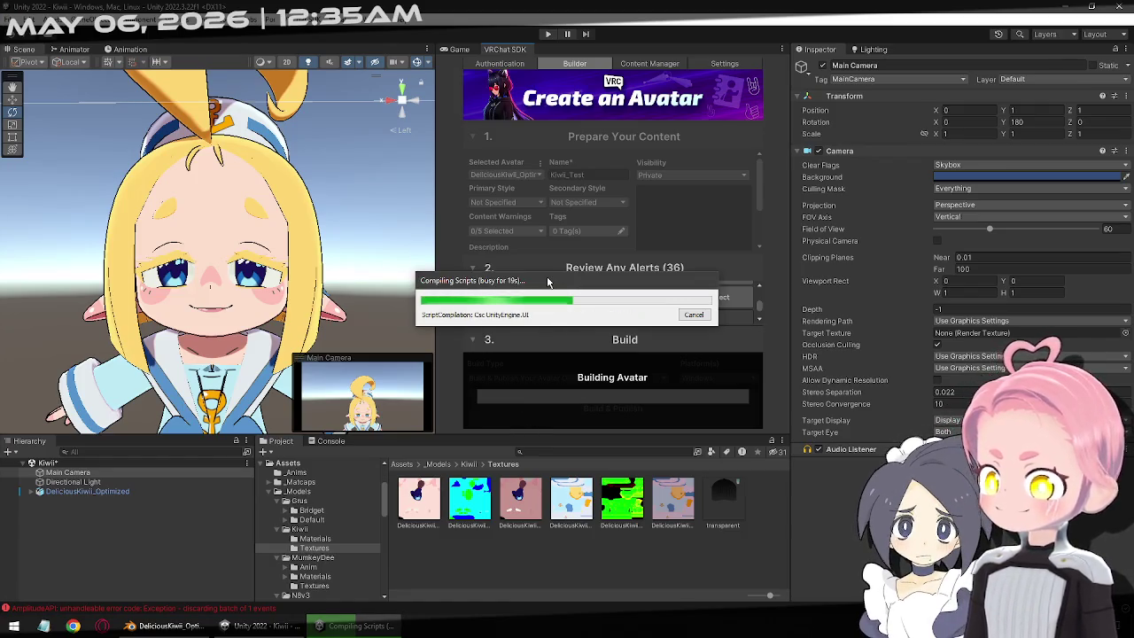
left_click_drag(547, 279, 579, 241)
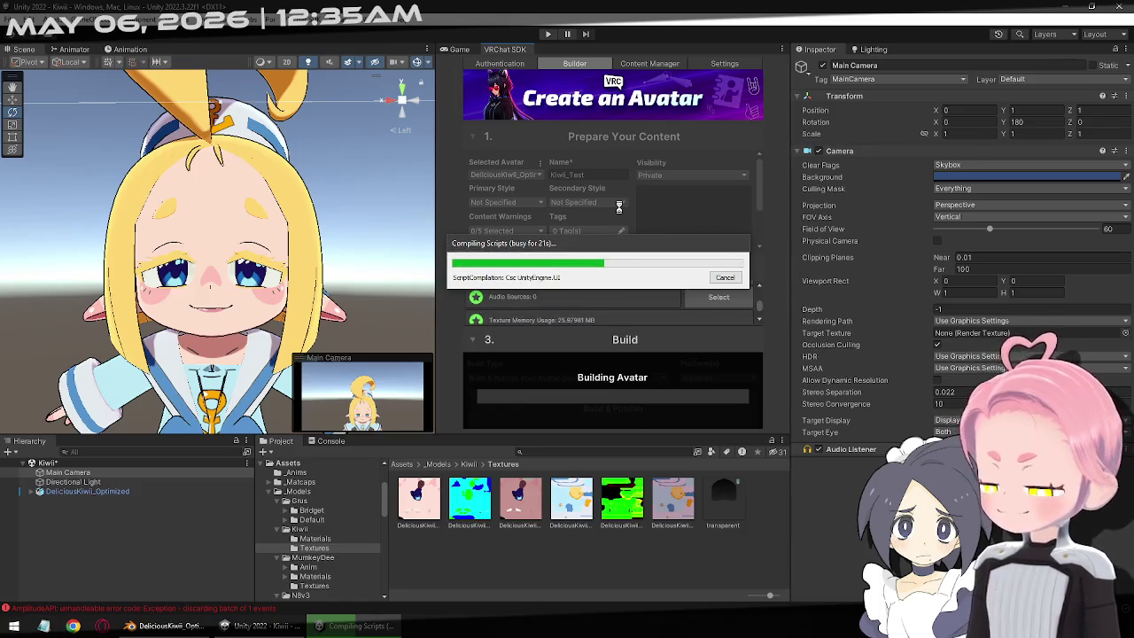
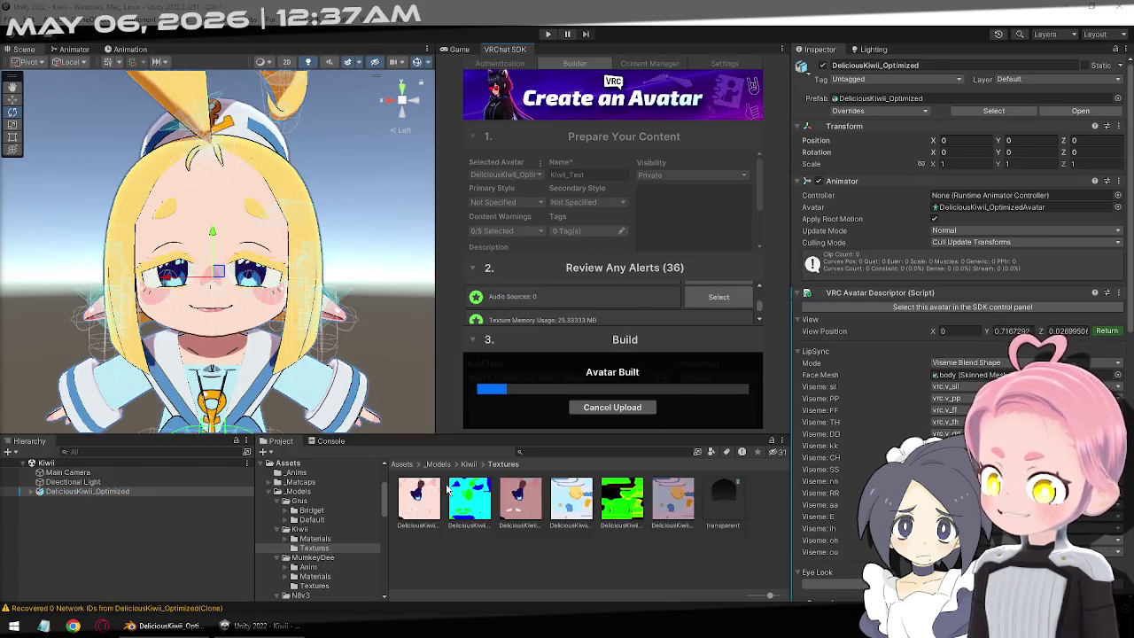
Inspect the Kiwi avatar's Black and Transparent materials, then orbit to face the avatar head-on.
left_click(306, 539)
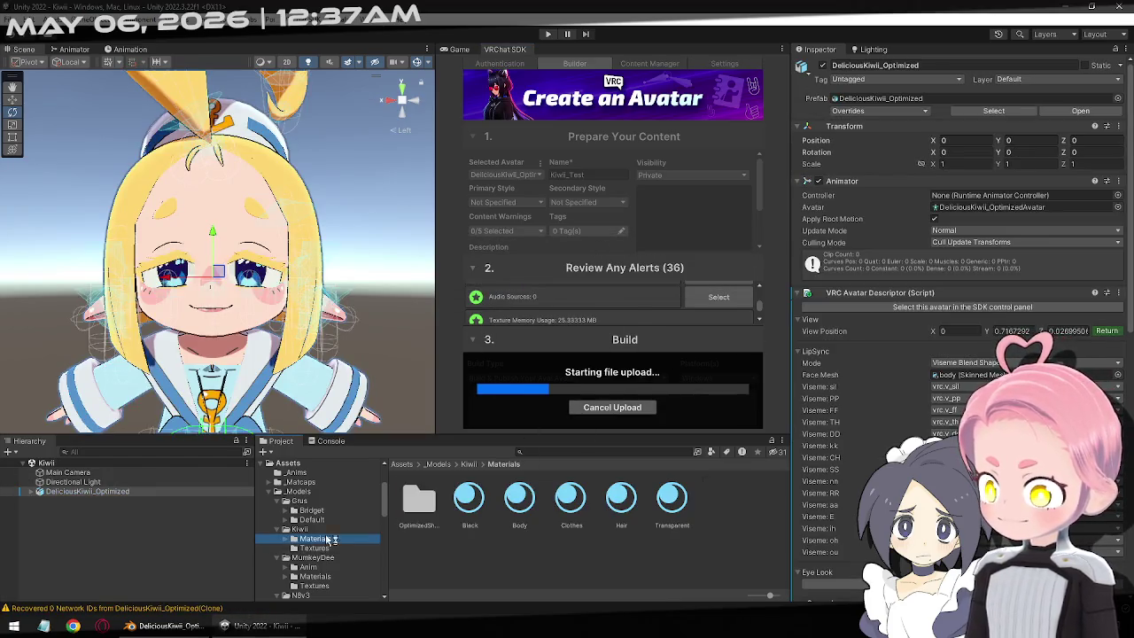
left_click(470, 499)
left_click(520, 498)
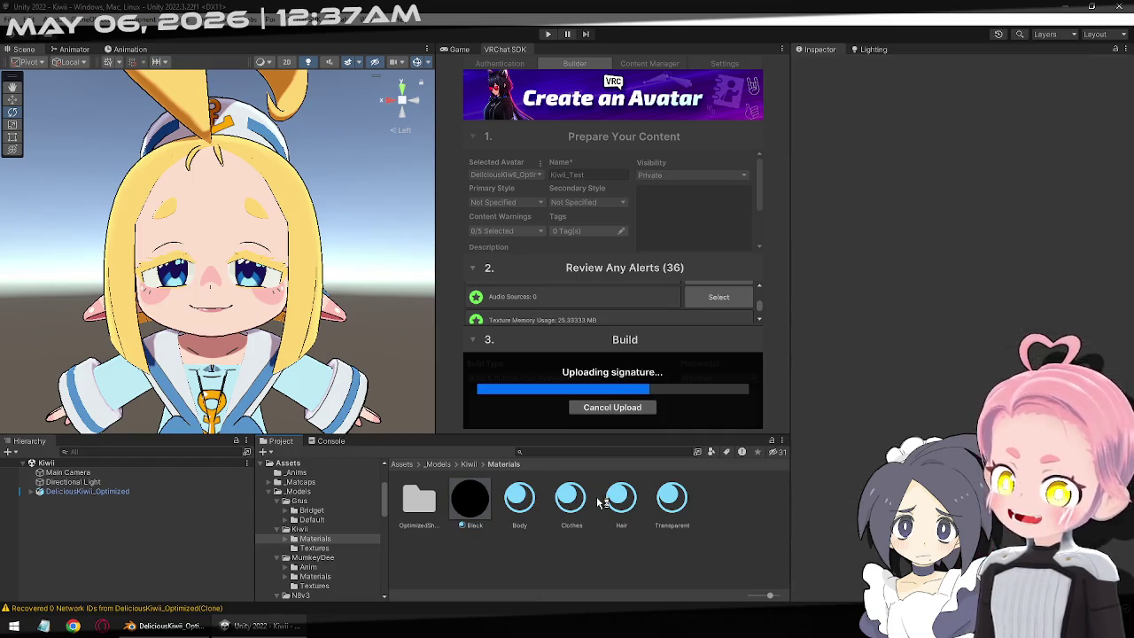
left_click(672, 498)
left_click(581, 568)
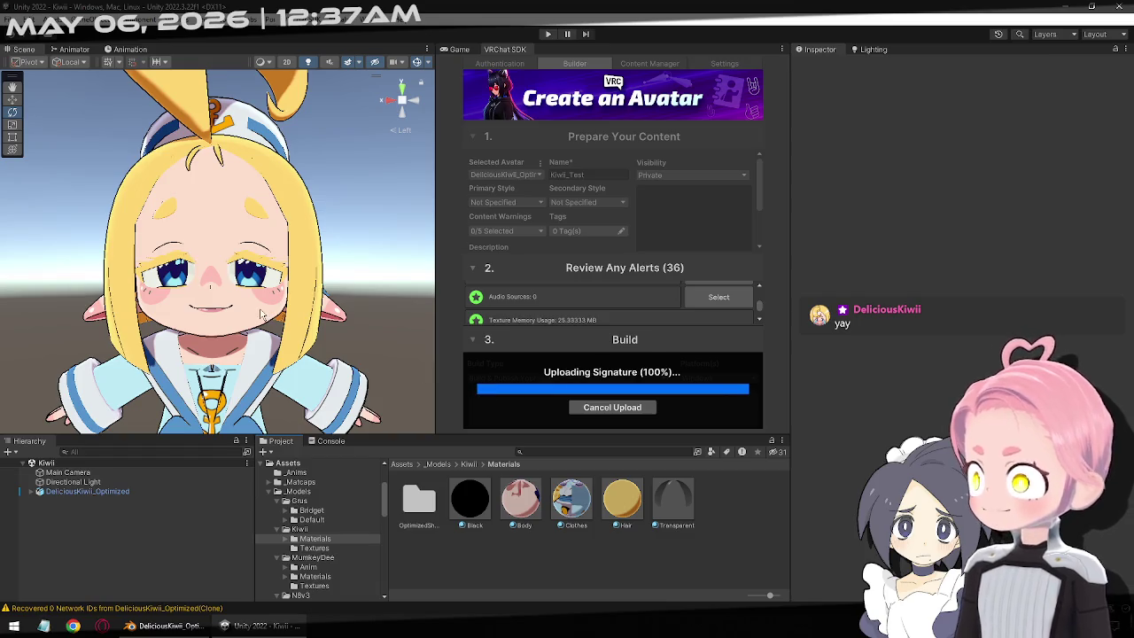
left_click_drag(257, 312, 255, 310, "alt")
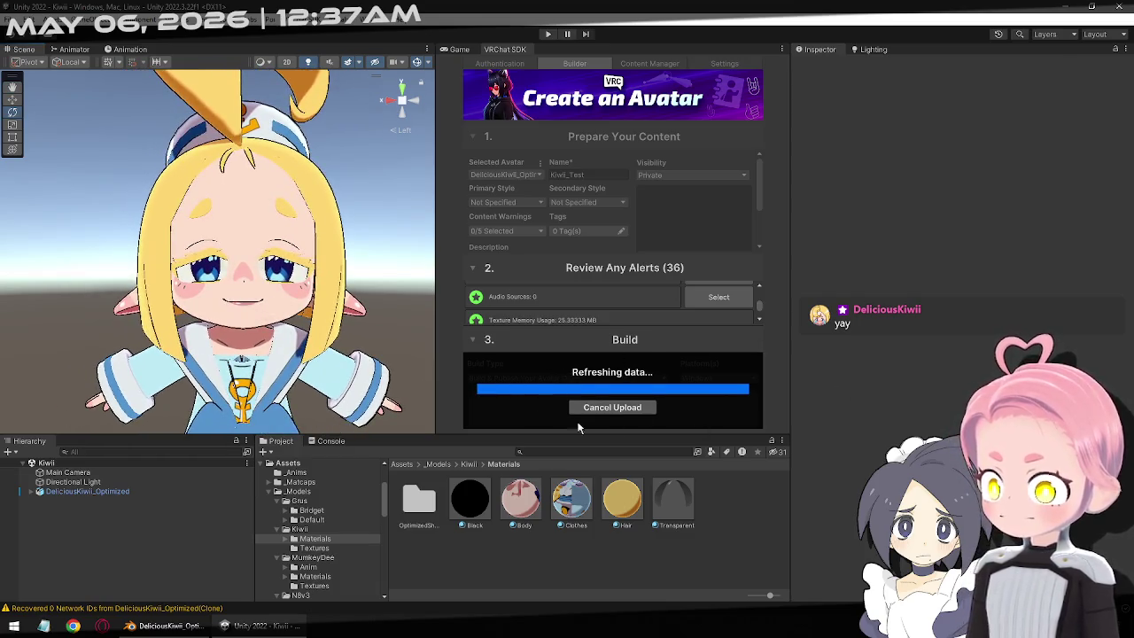
left_click_drag(329, 326, 399, 347, "alt")
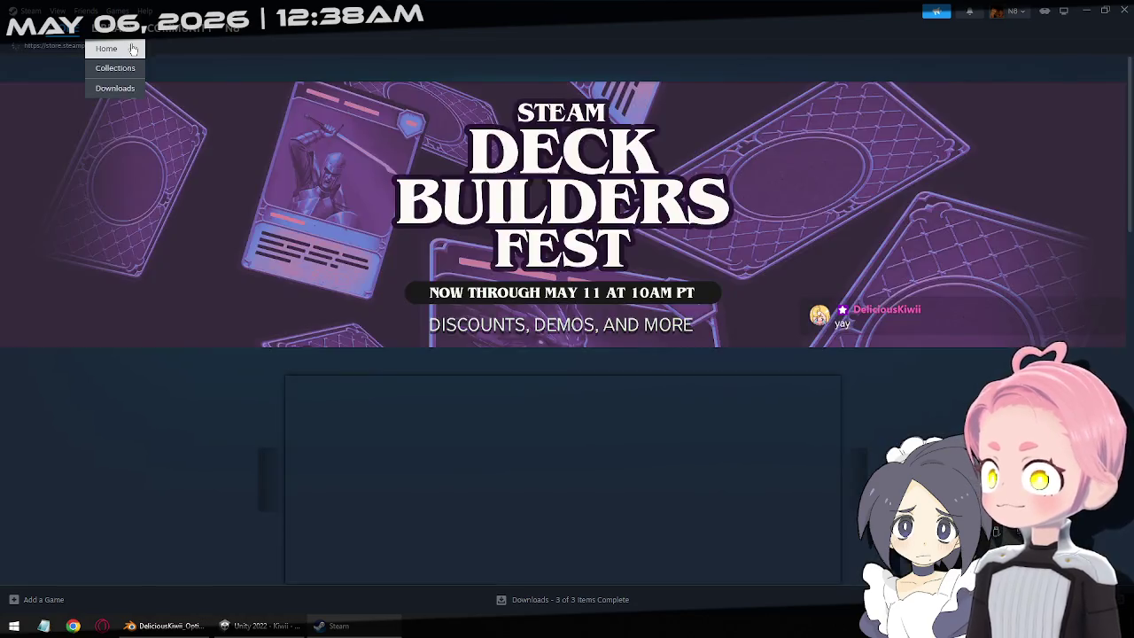
Launch VRChat from the Steam library in desktop (non-VR) mode.
left_click(108, 48)
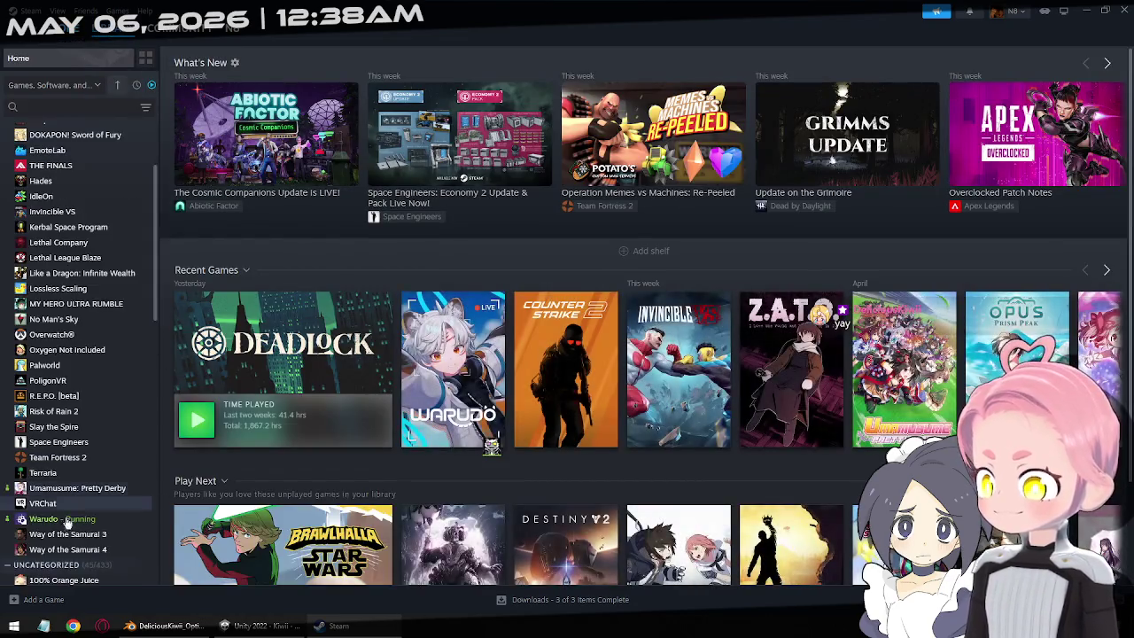
left_click(43, 502)
left_click(239, 257)
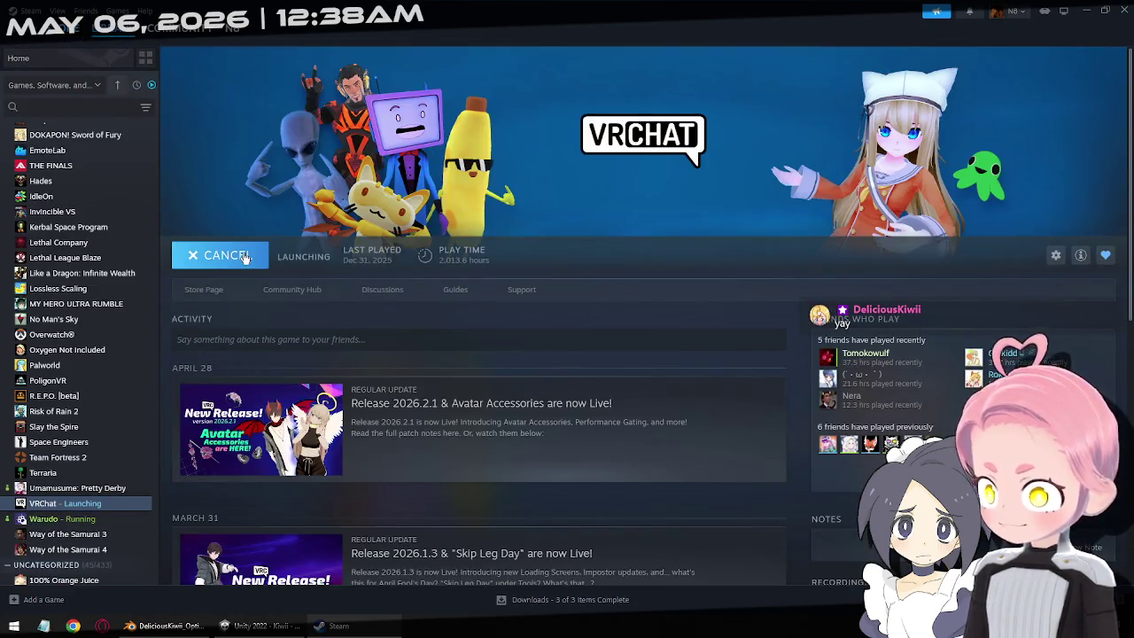
left_click(526, 282)
left_click(596, 416)
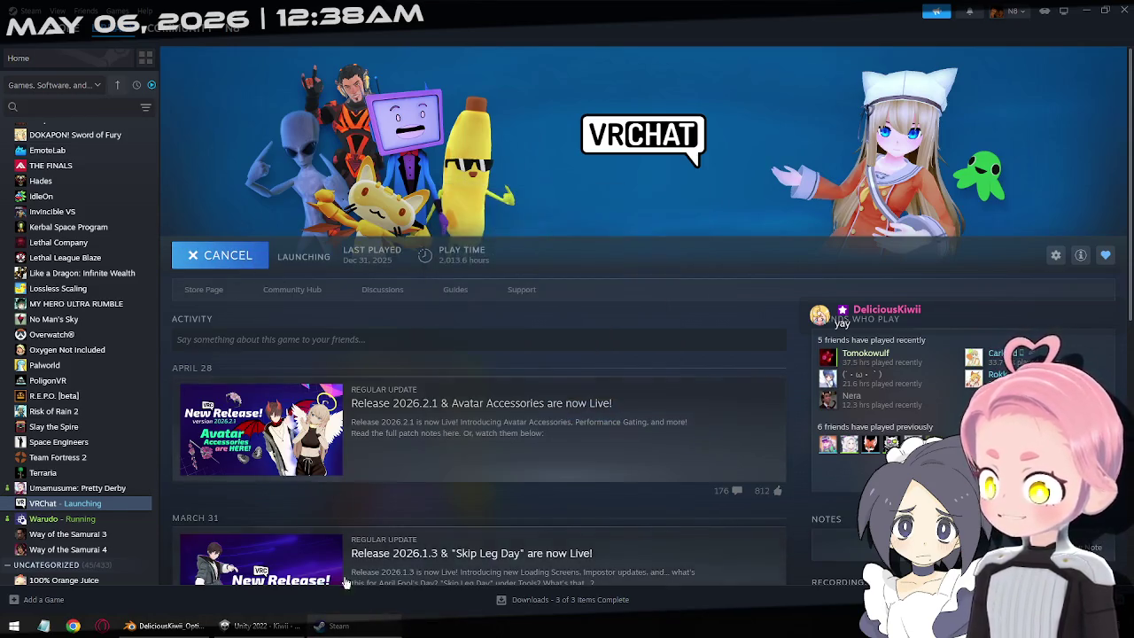
left_click(257, 625)
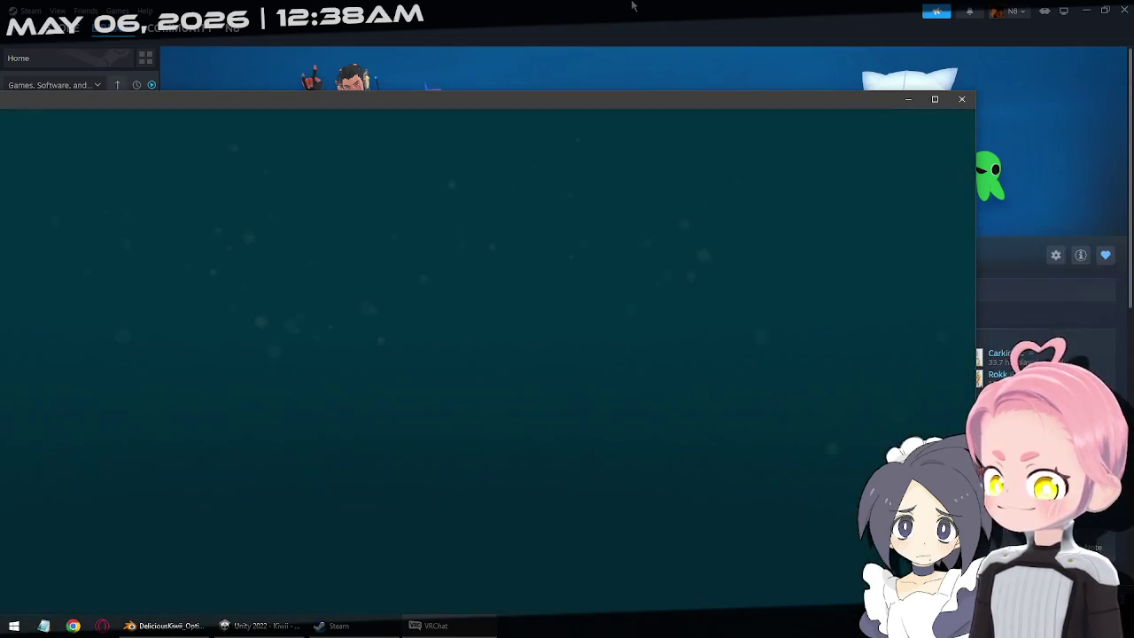
Maximize the VRChat login window and bring the browser's character sketch forward.
double_click(794, 100)
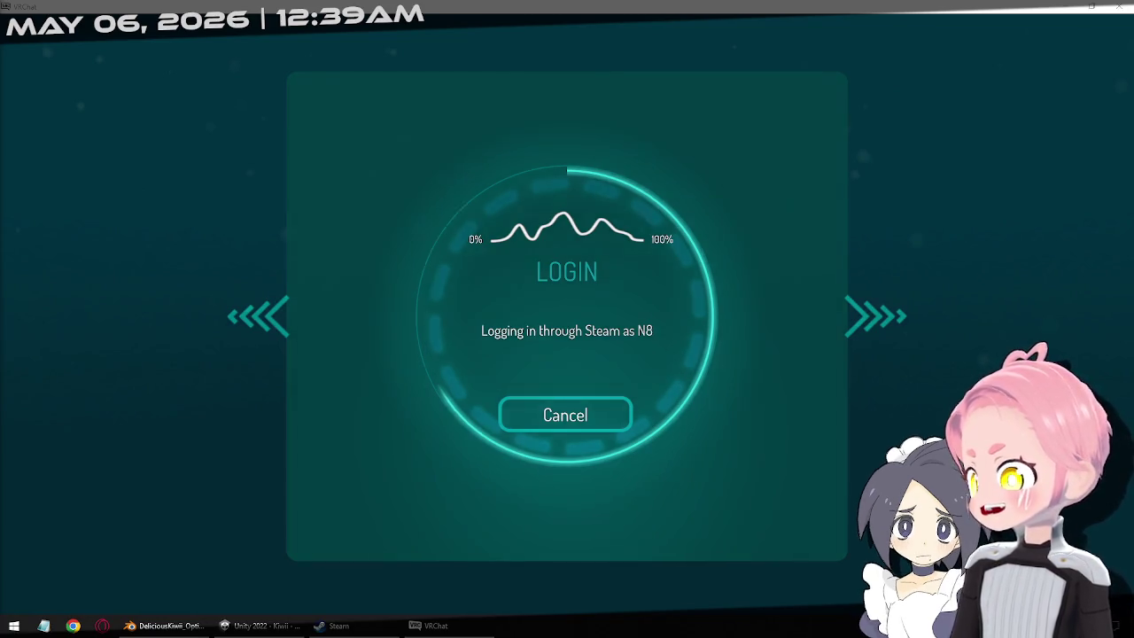
left_click(73, 625)
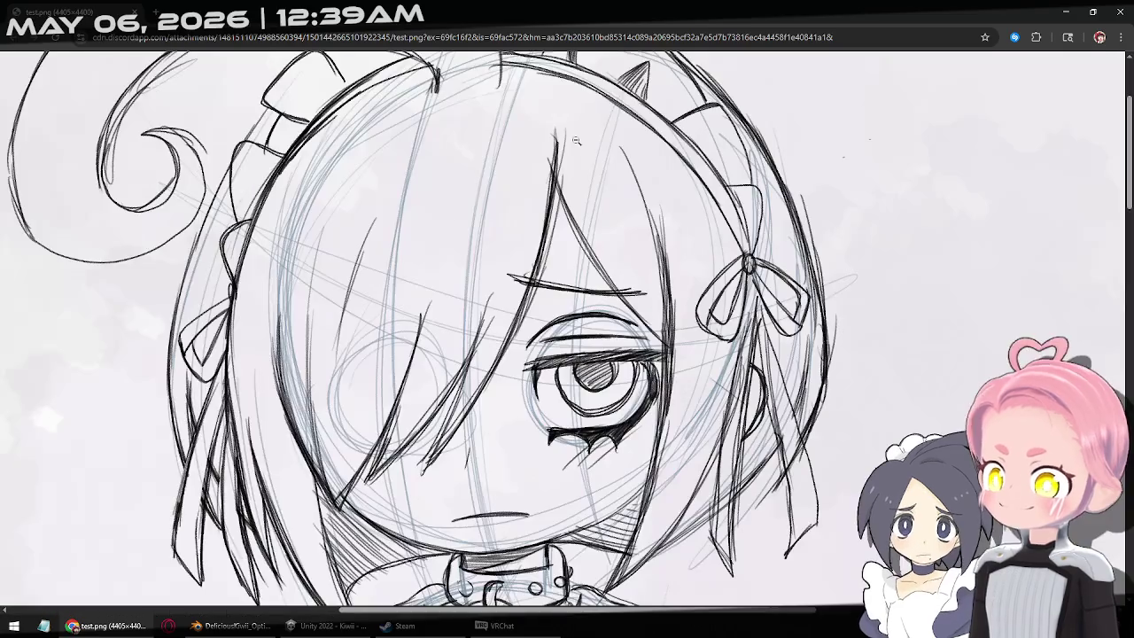
left_click(575, 153)
scroll(556, 256, "down", 1)
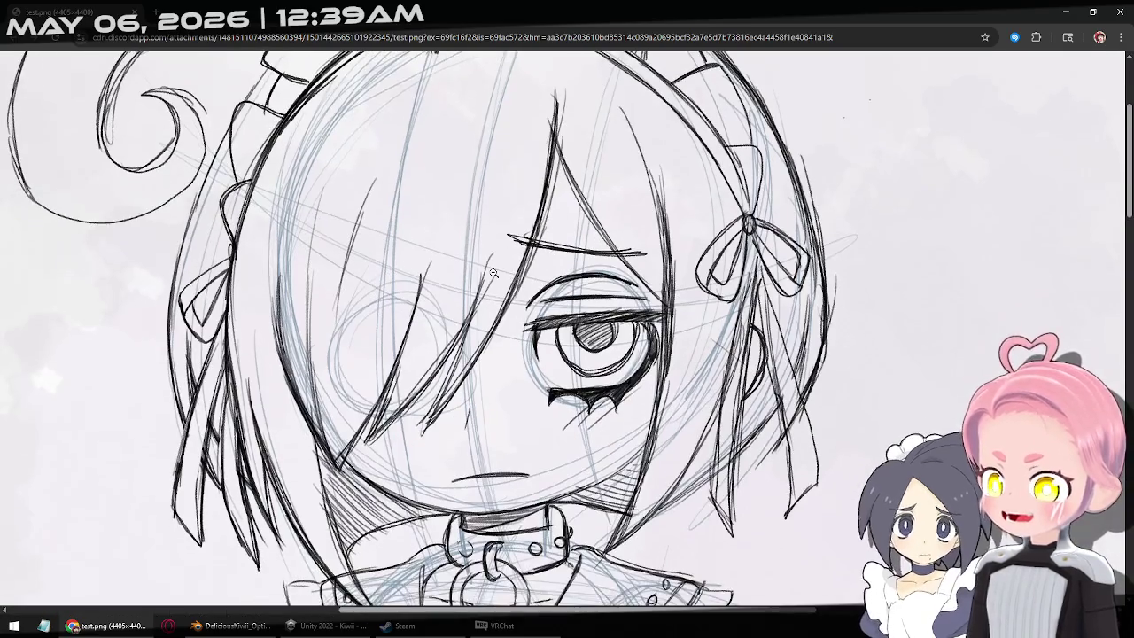
left_click(523, 255)
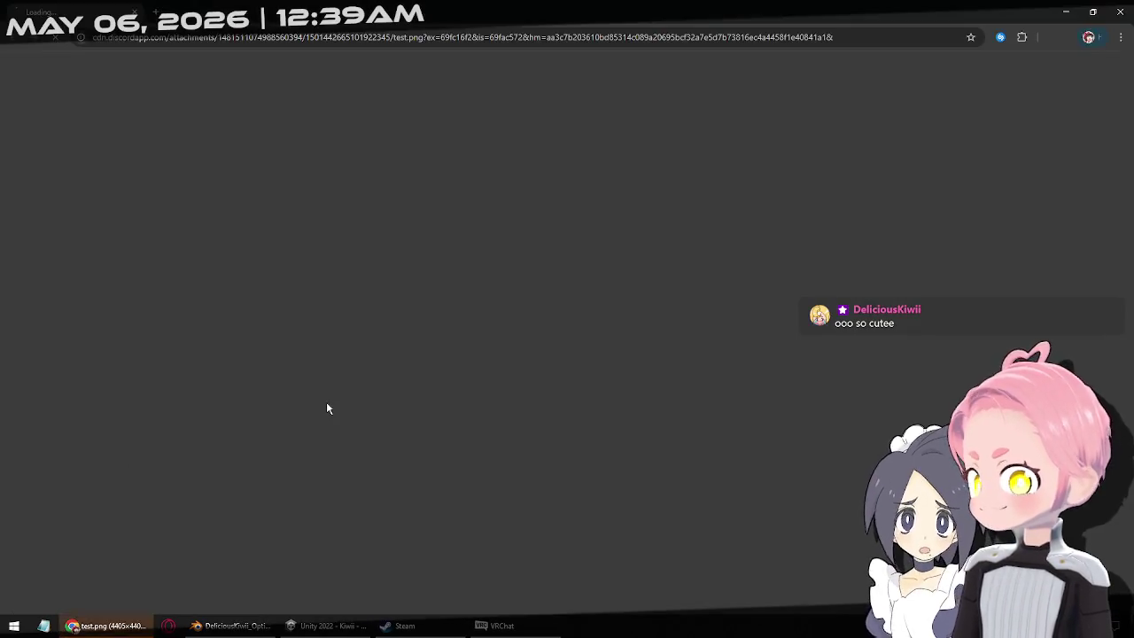
left_click(87, 628)
left_click(86, 628)
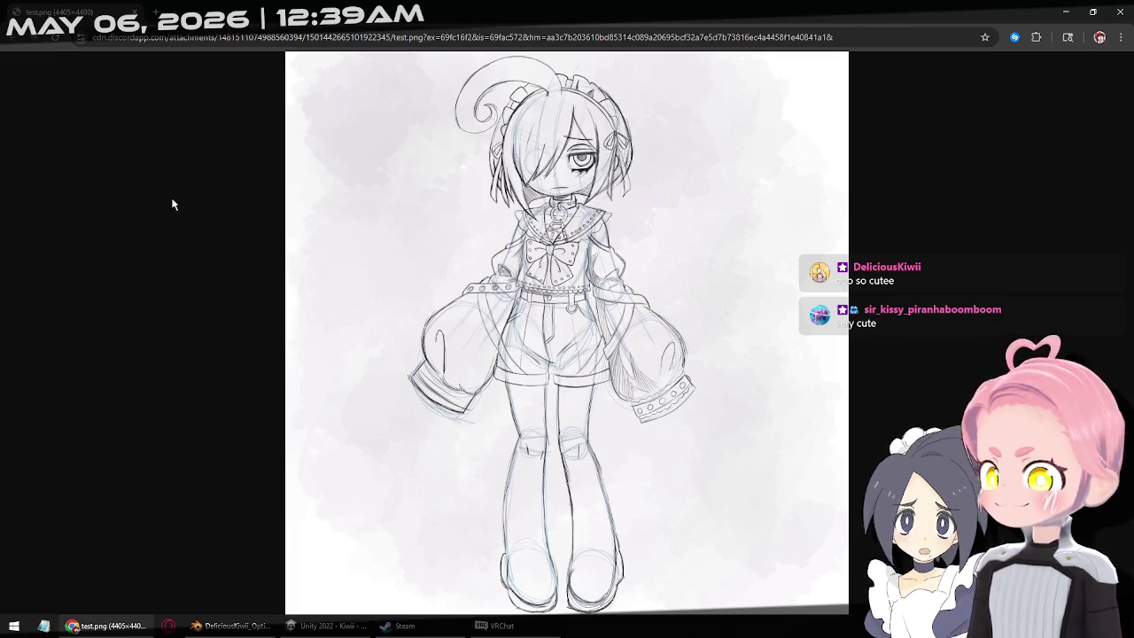
key("alt+Tab")
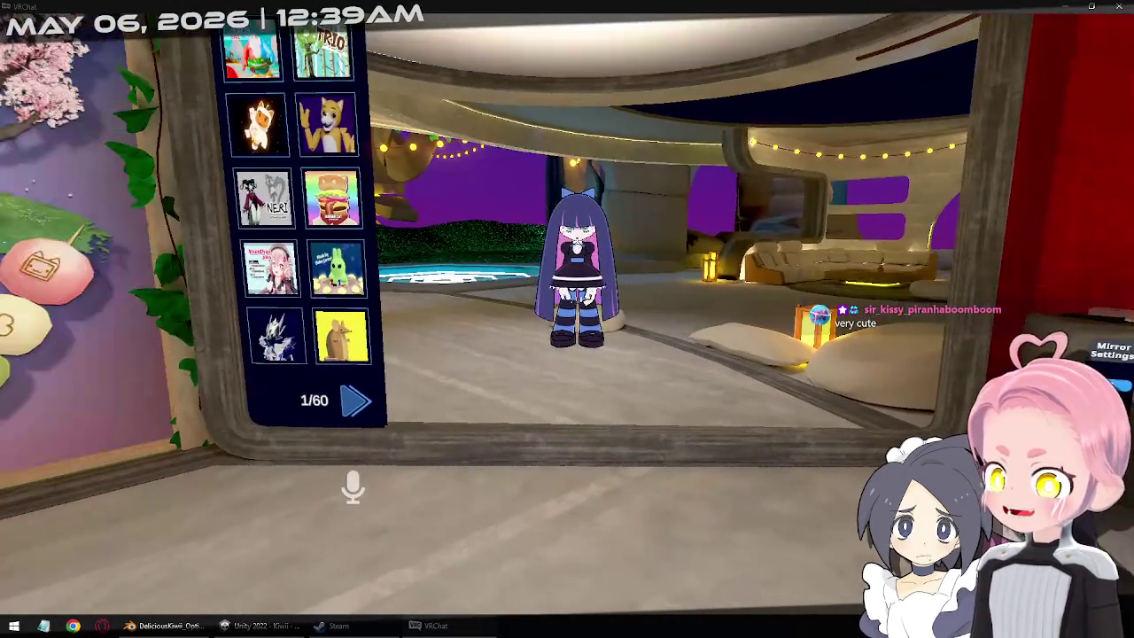
Browse the My Worlds uploaded, recent and favorite lists in the VRChat menu.
key("Escape")
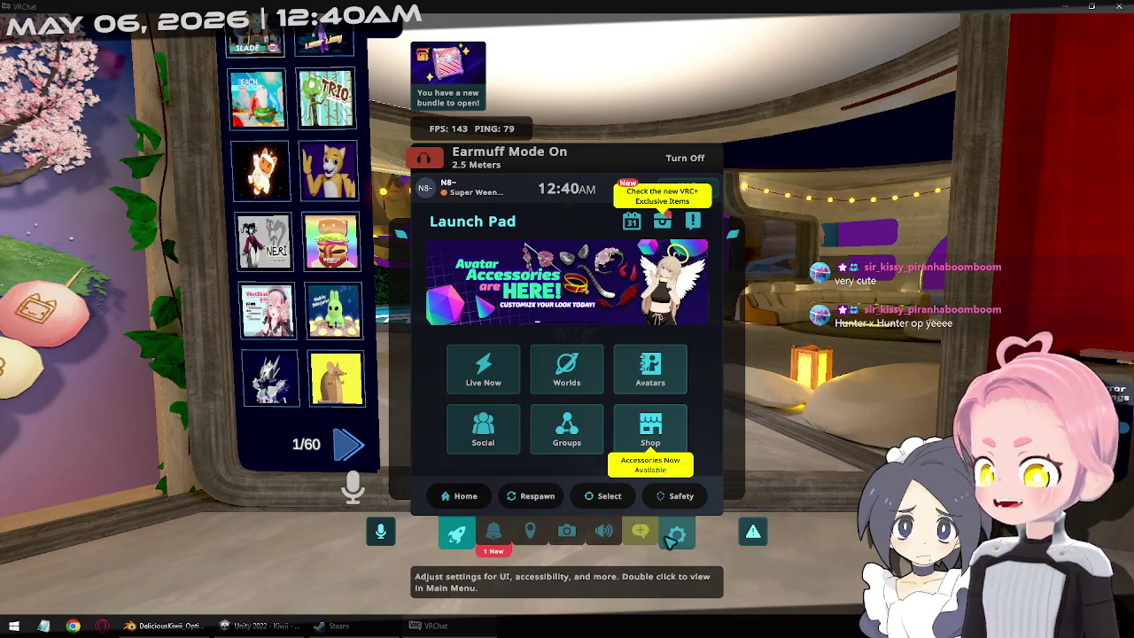
left_click(567, 370)
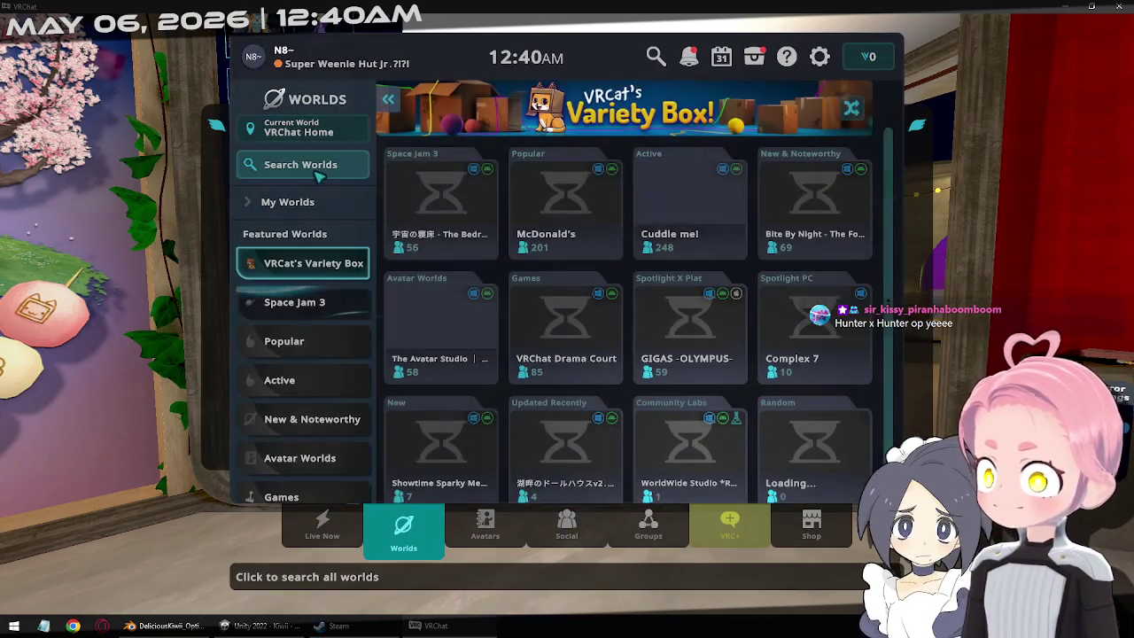
left_click(290, 210)
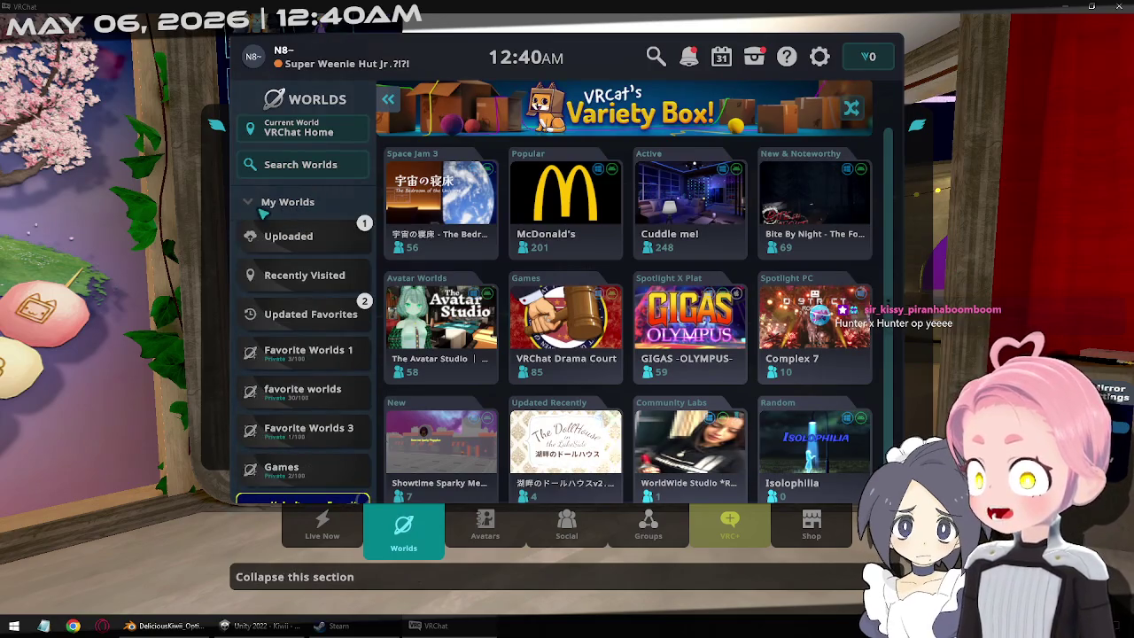
left_click(299, 238)
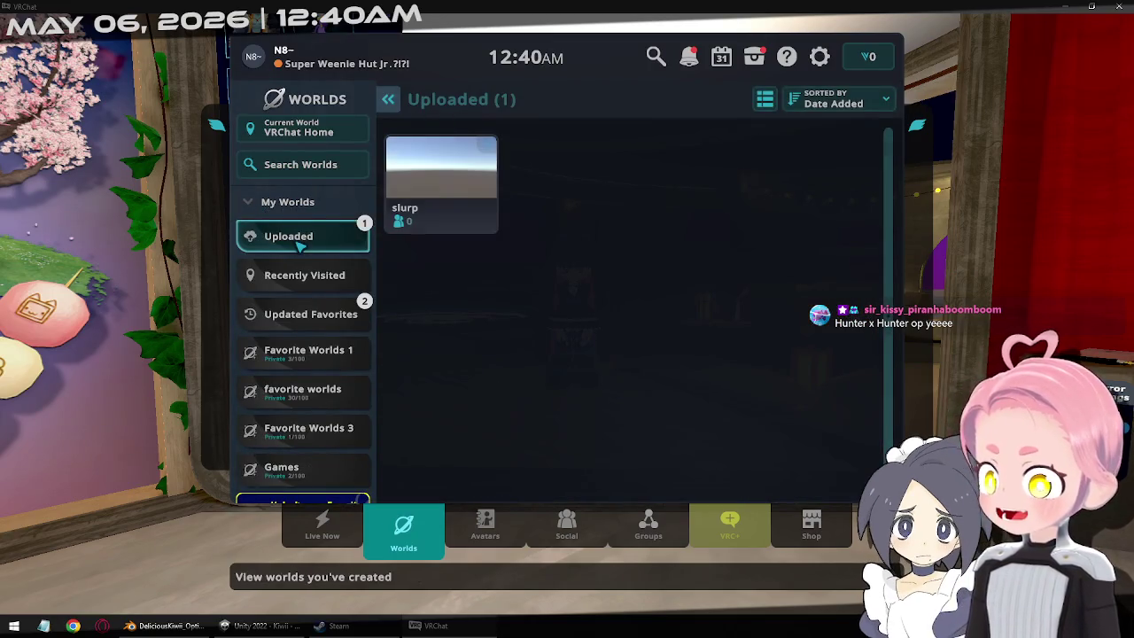
left_click(297, 276)
left_click(302, 314)
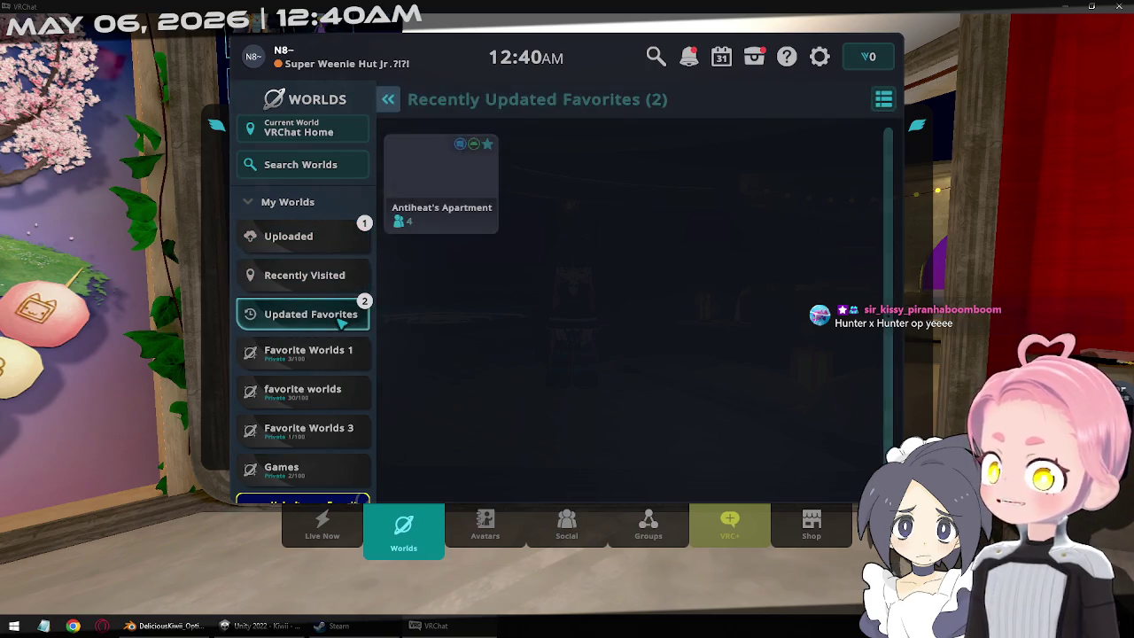
left_click(300, 246)
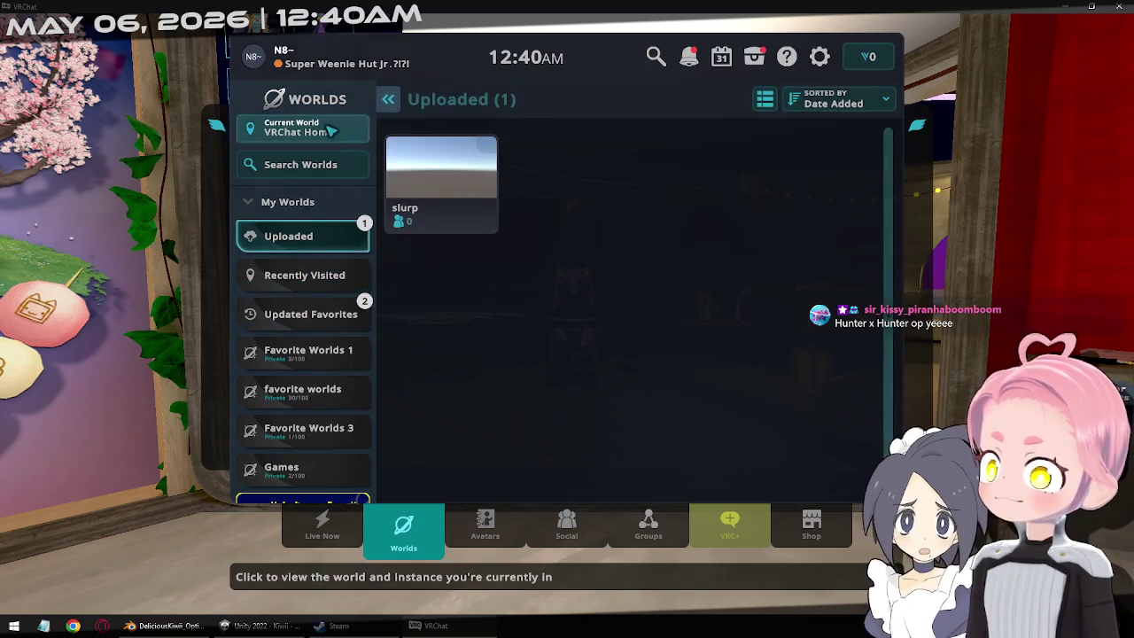
left_click(275, 203)
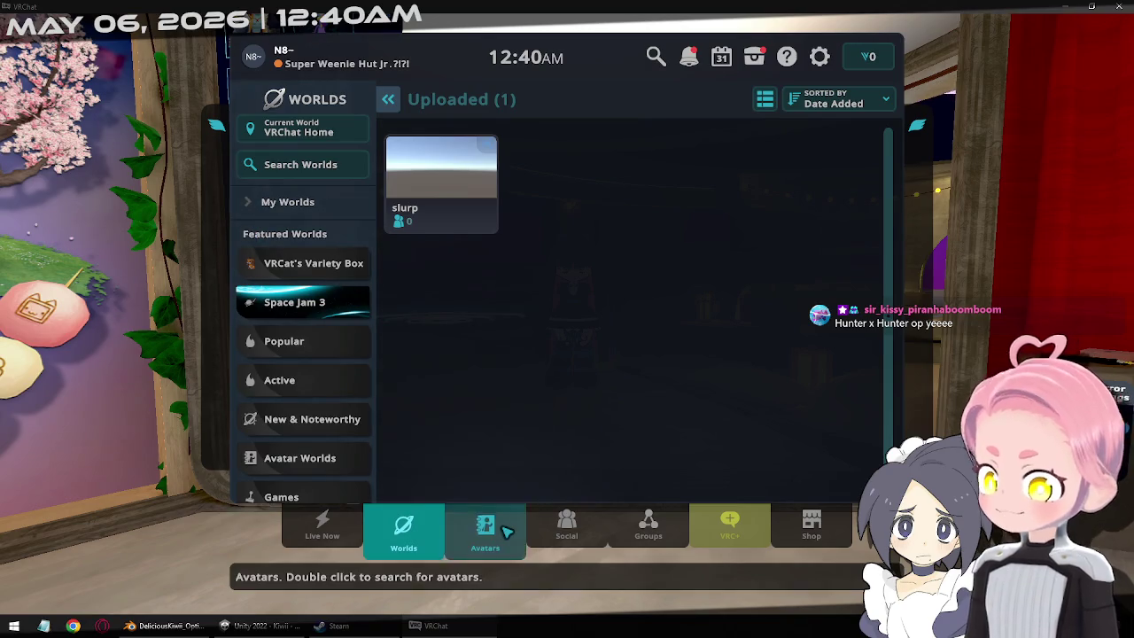
Apply the uploaded Kiwii_Test avatar from My Avatars and return to the world.
left_click(486, 526)
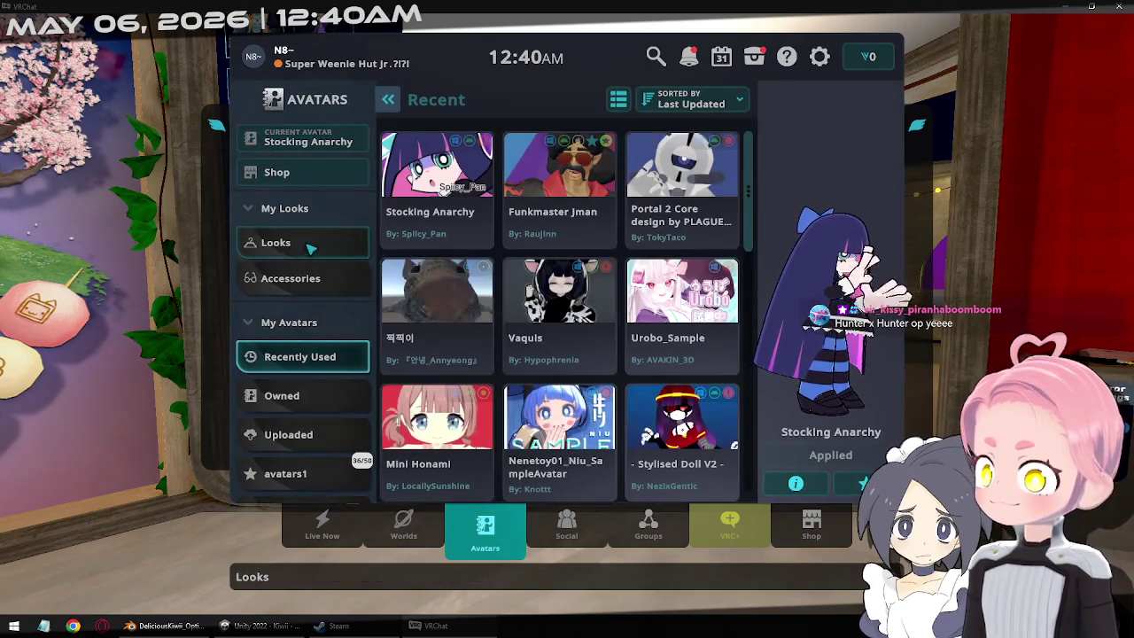
left_click(304, 399)
left_click(306, 434)
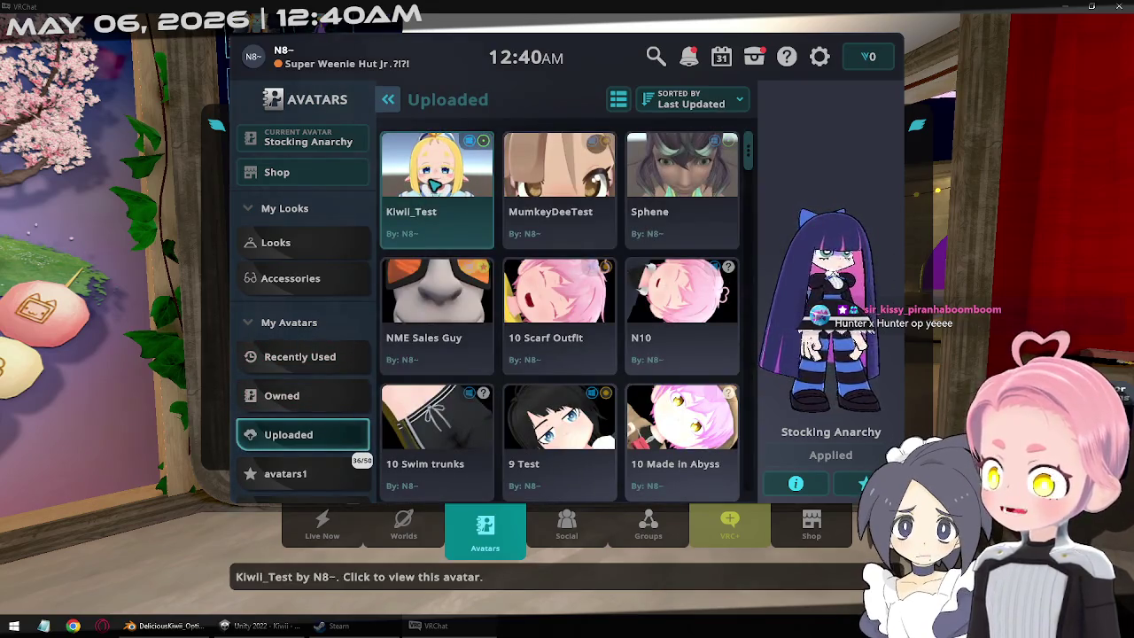
left_click(434, 184)
left_click(858, 456)
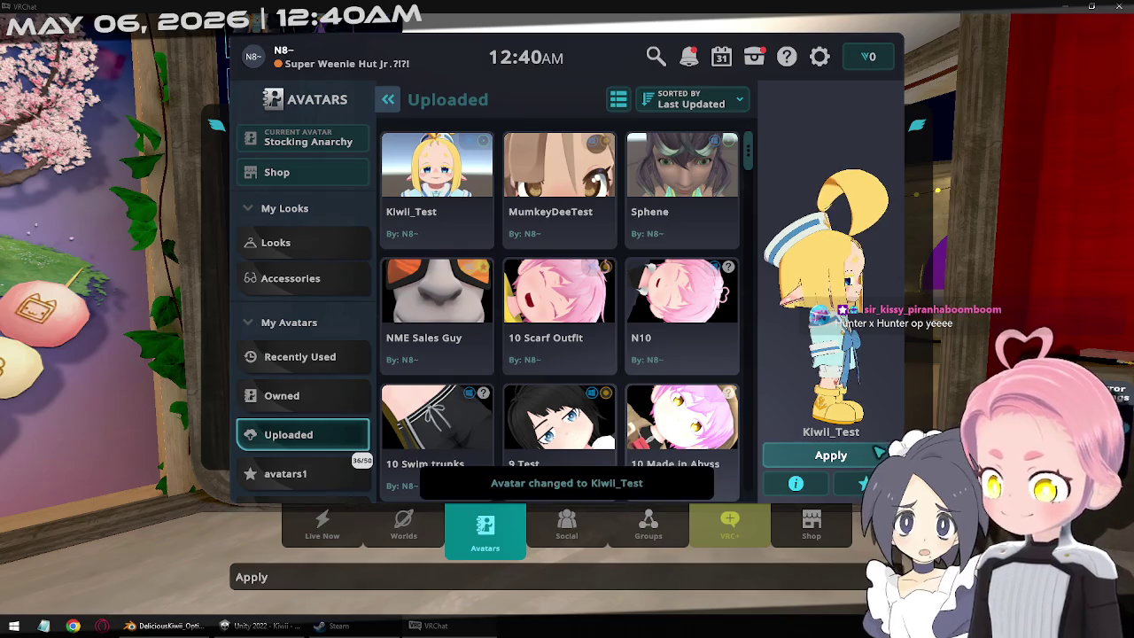
key("Escape")
Walk toward and back from the mirror to view the chibi avatar.
key("w")
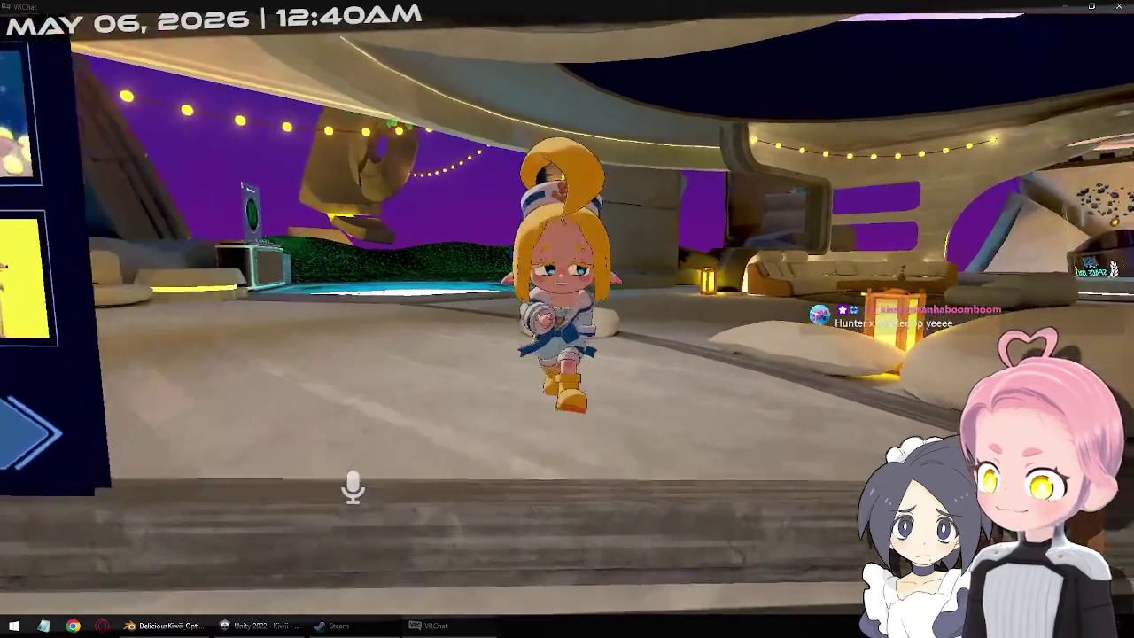
key("w")
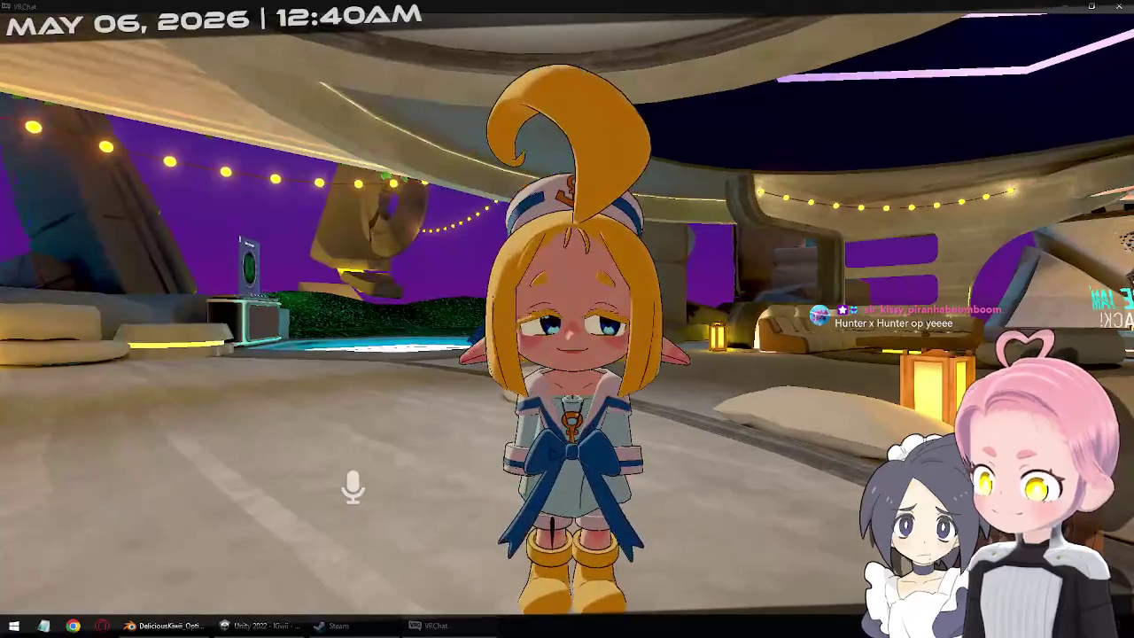
key("s")
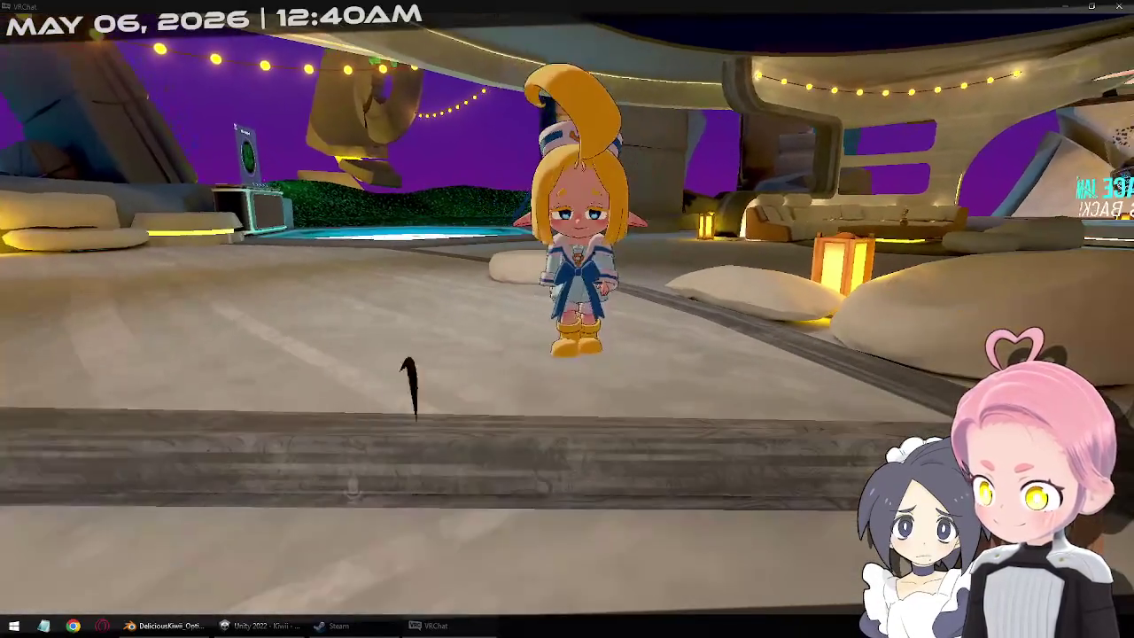
key("w")
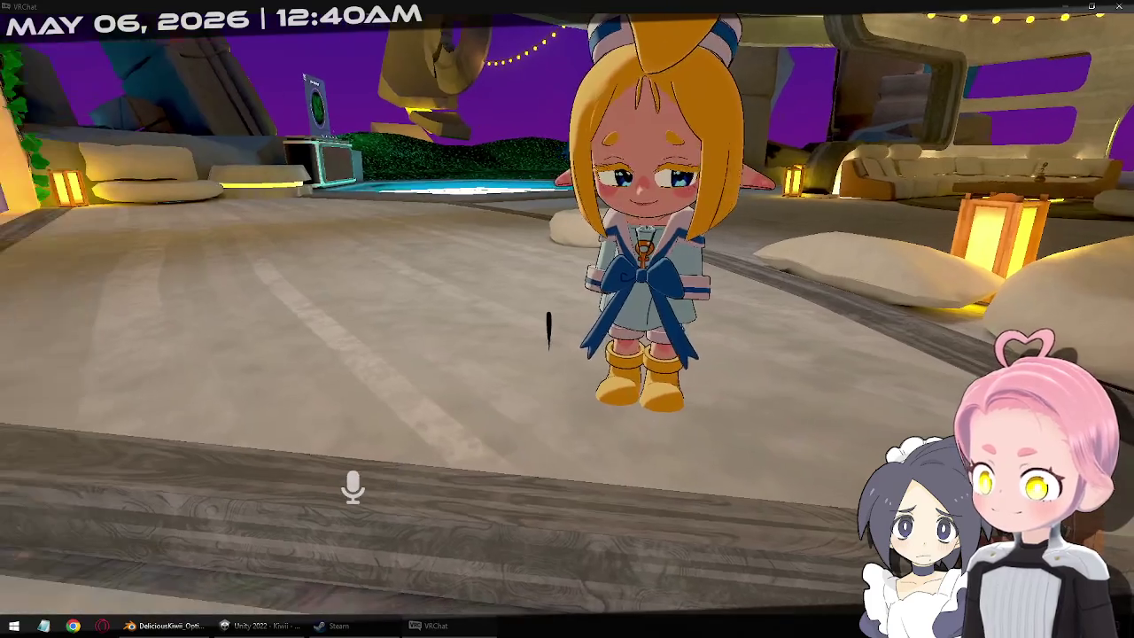
key("s")
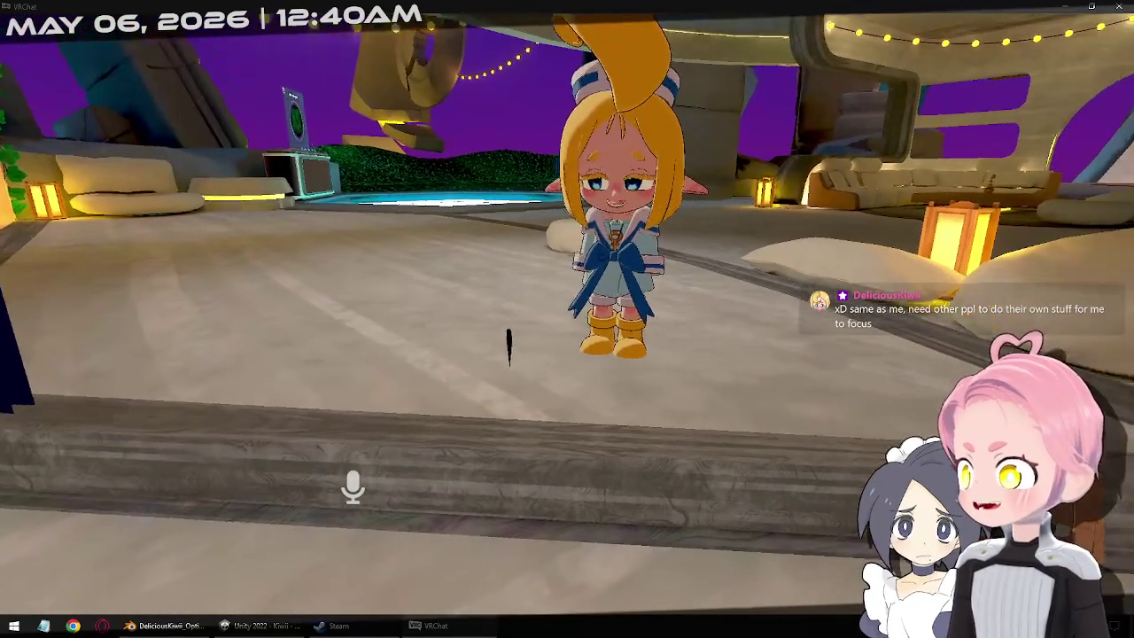
key("s")
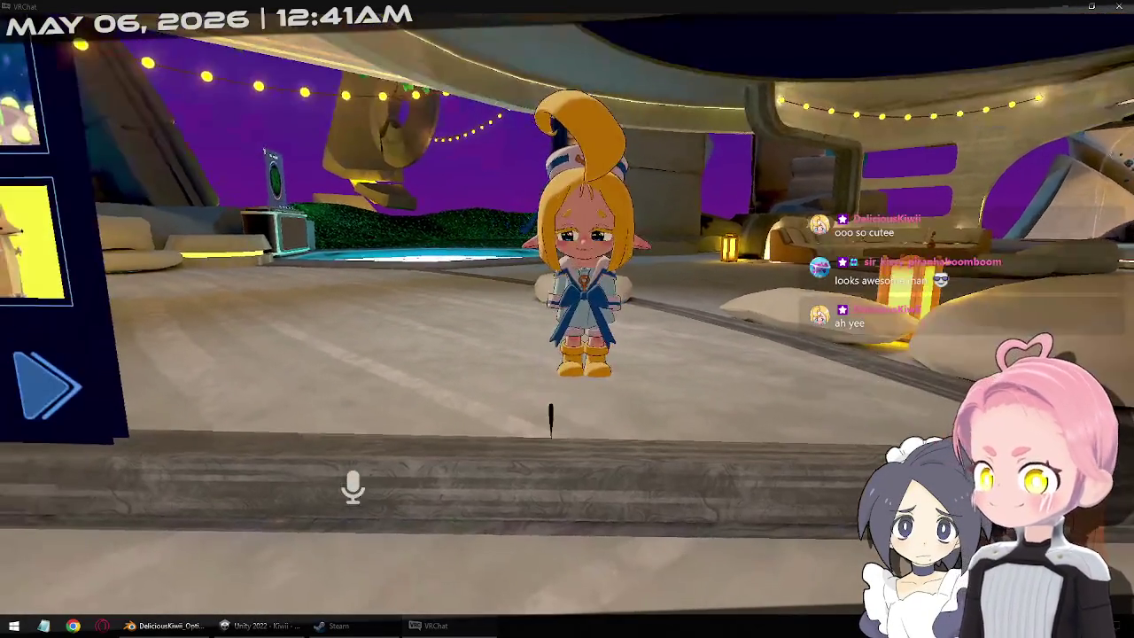
Toggle the quick menu and the action menu's Options page, then Alt+Tab away.
key("Escape")
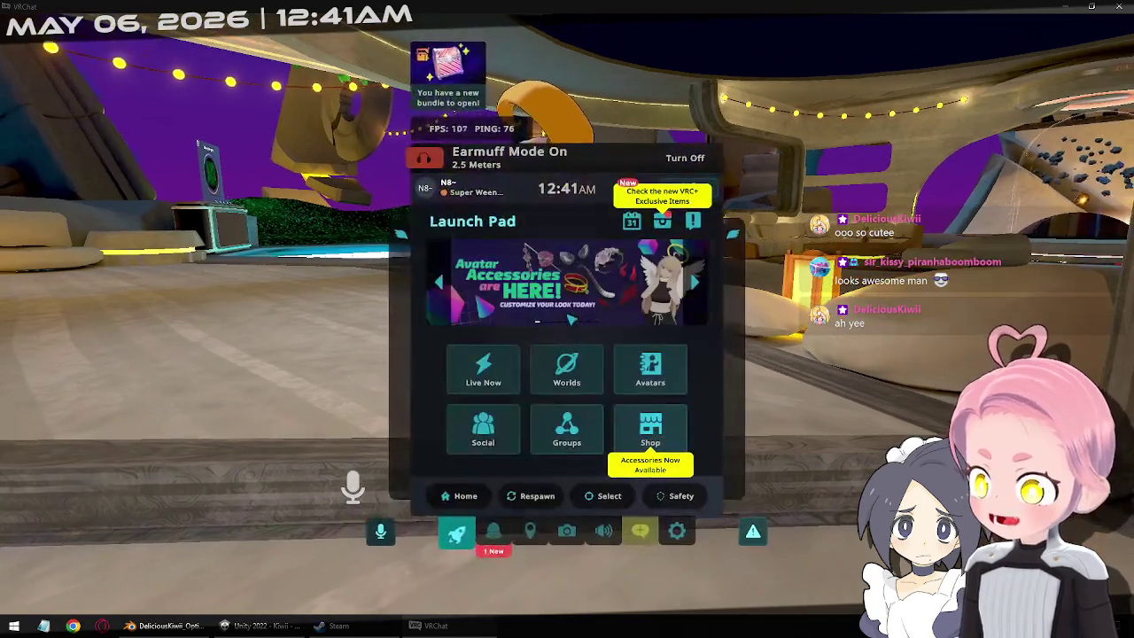
key("Escape")
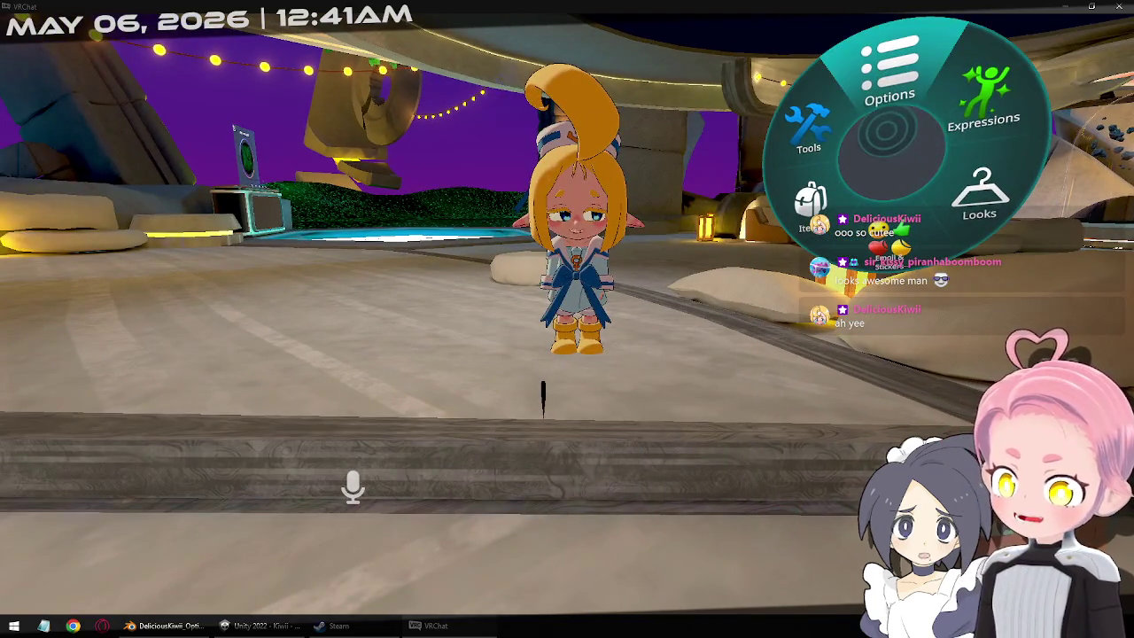
left_click(889, 71)
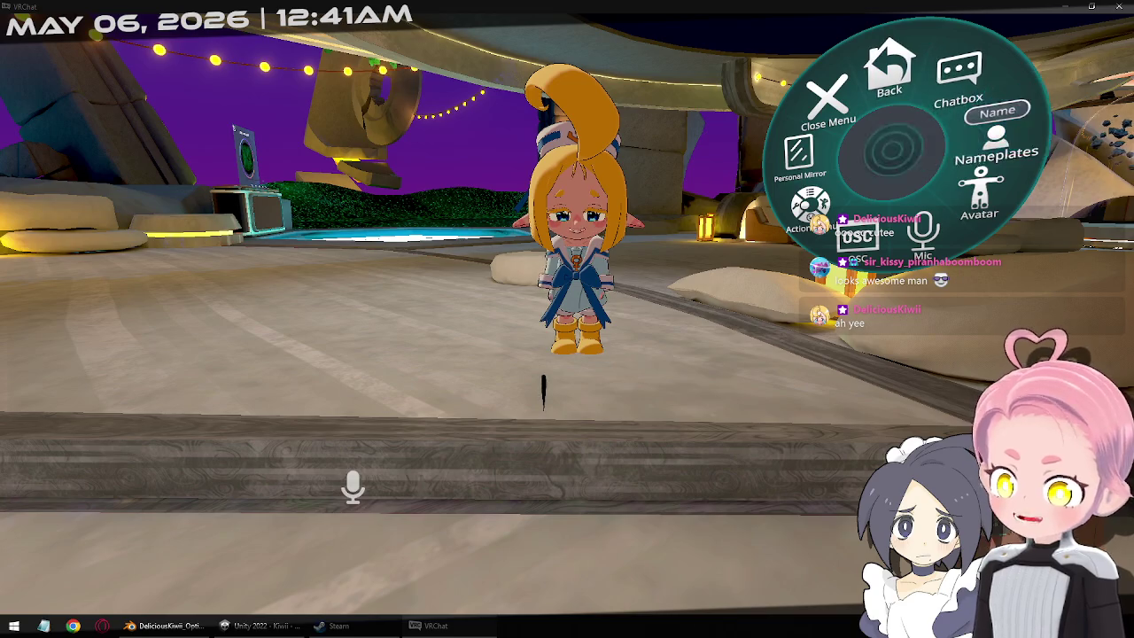
left_click(889, 71)
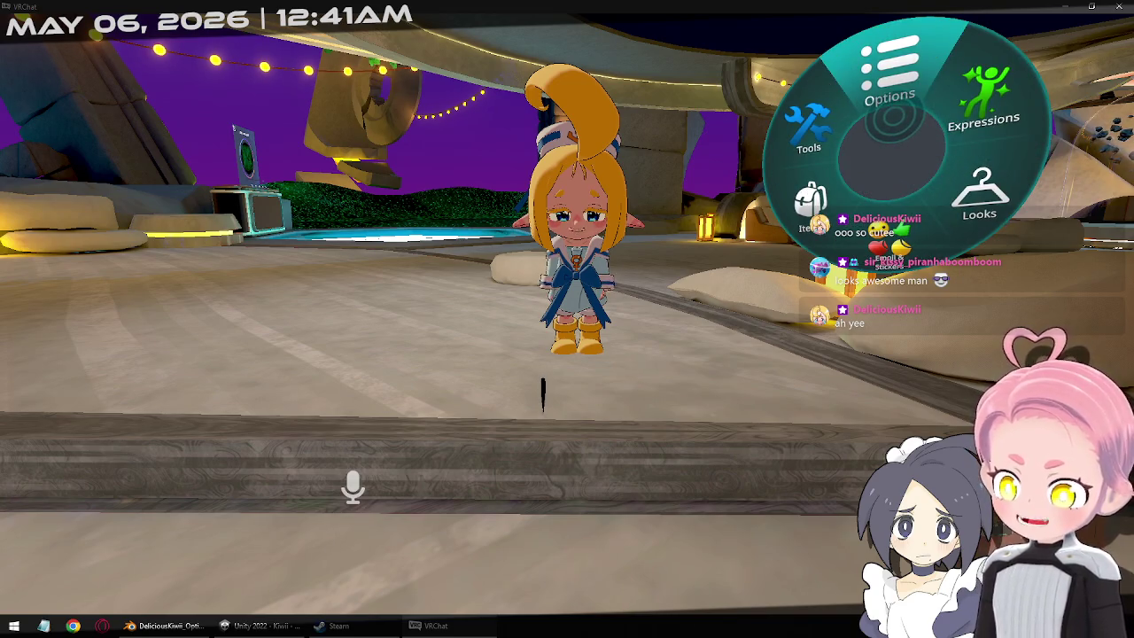
key("alt+Tab")
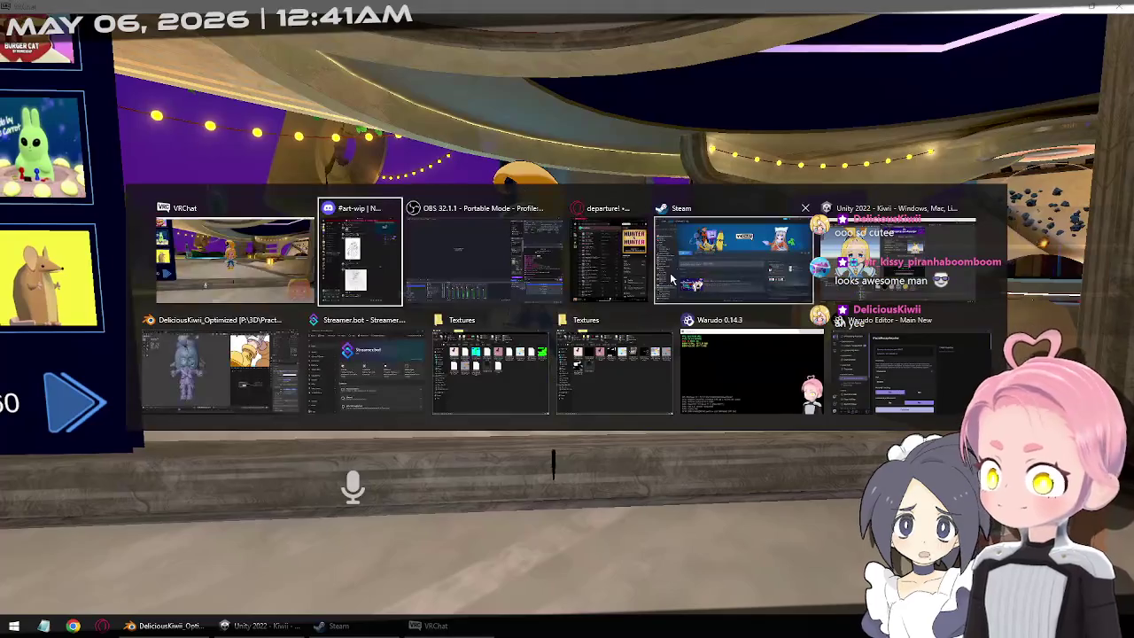
Bring Blender forward, zoom to the chibi face and test-rotate the head bone in Pose Mode.
left_click(897, 258)
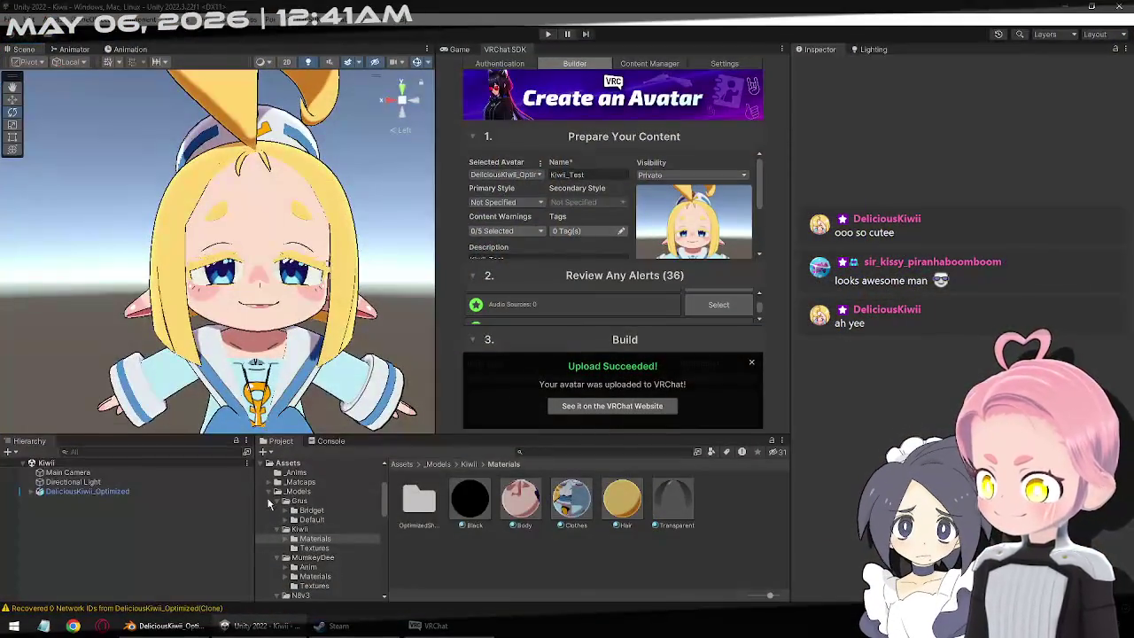
left_click(164, 626)
scroll(390, 213, "up", 2)
scroll(401, 223, "up", 3)
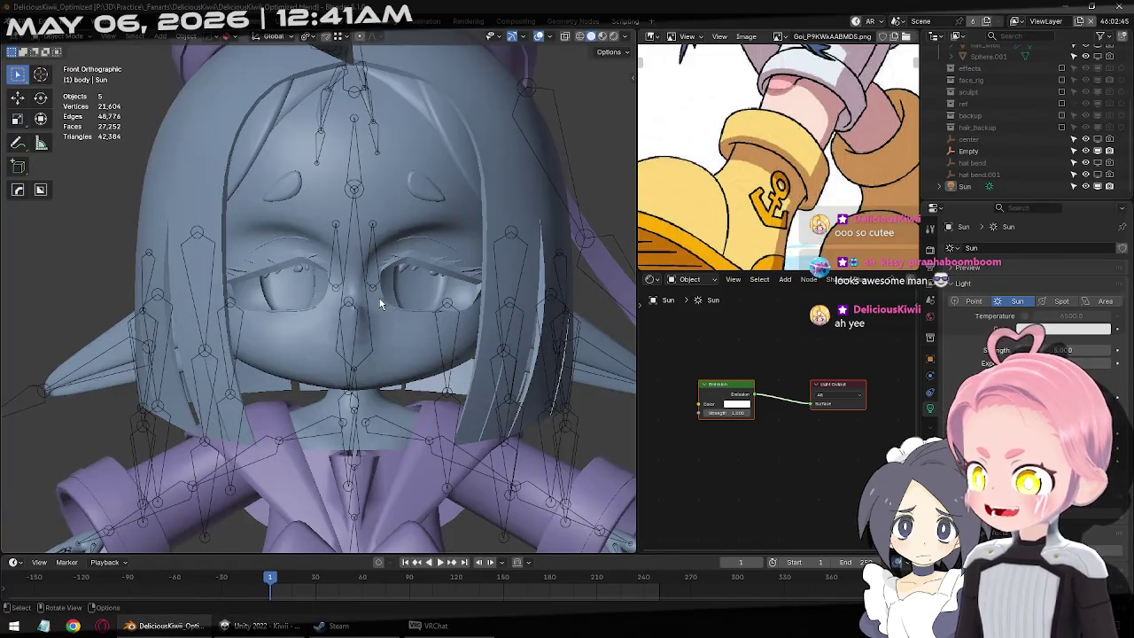
scroll(461, 284, "up", 3)
scroll(496, 337, "up", 2)
left_click(426, 268)
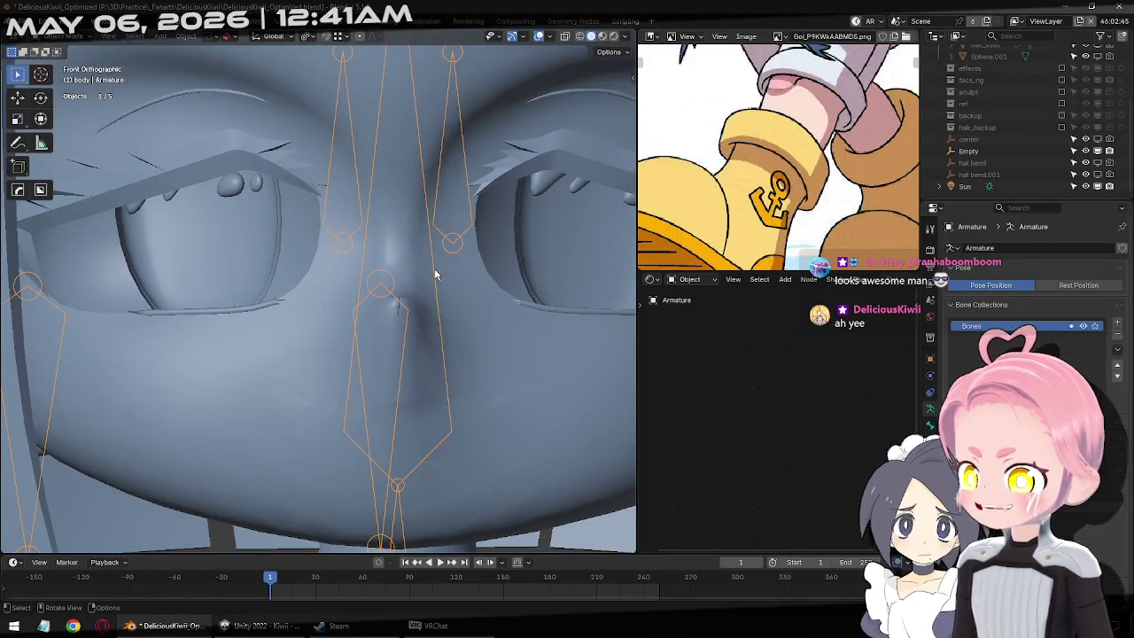
key("ctrl+Tab")
key("r")
key("Escape")
middle_click_drag(416, 241, 311, 227)
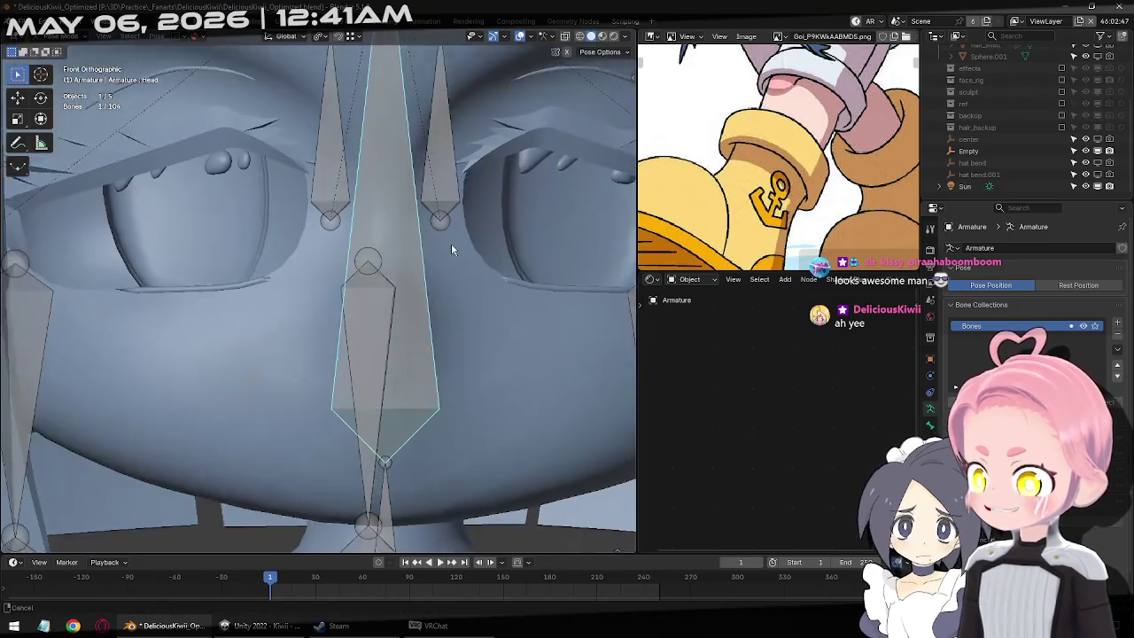
Take the armature through Edit Mode back to Pose Mode, selecting then deselecting all bones.
key("Tab")
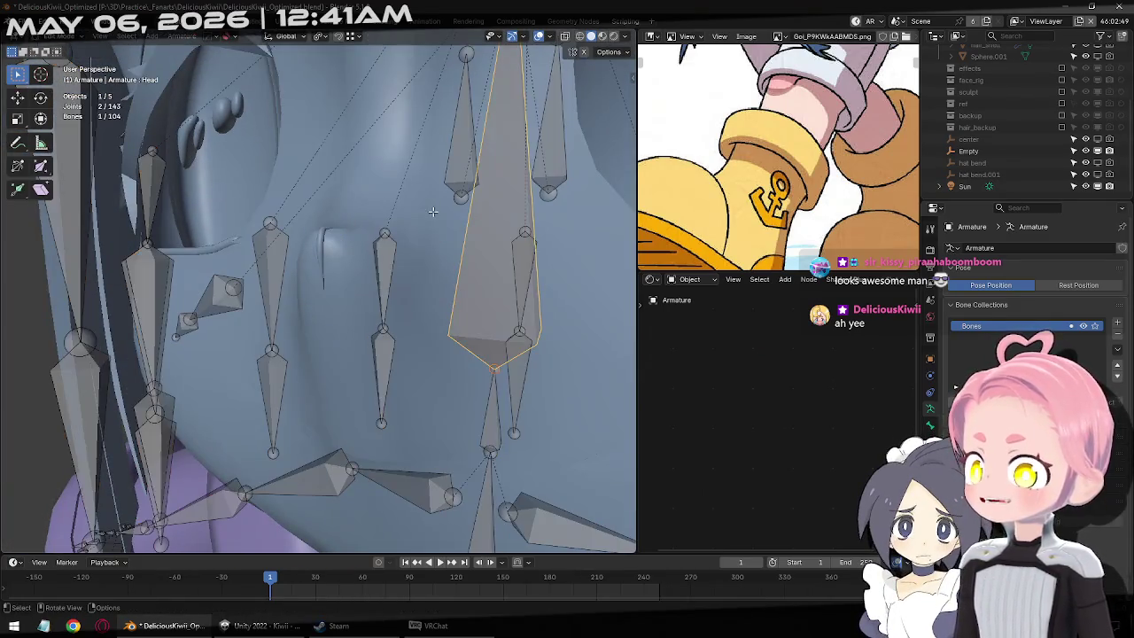
scroll(423, 233, "down", 5)
key("ctrl+Tab")
left_click(448, 341)
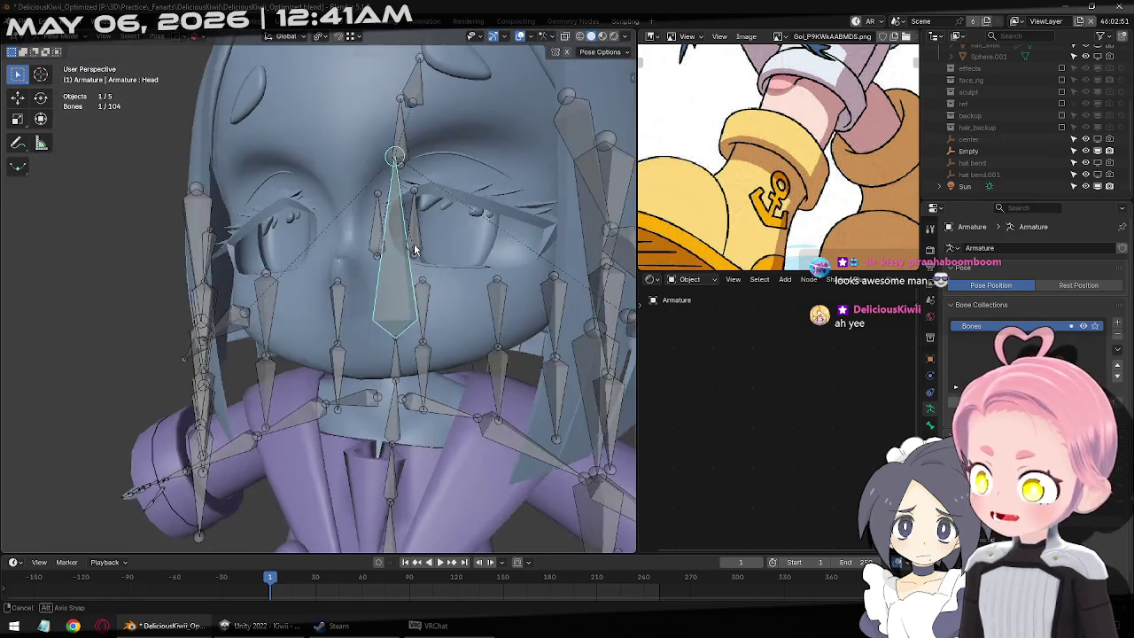
scroll(423, 249, "up", 2)
key("a")
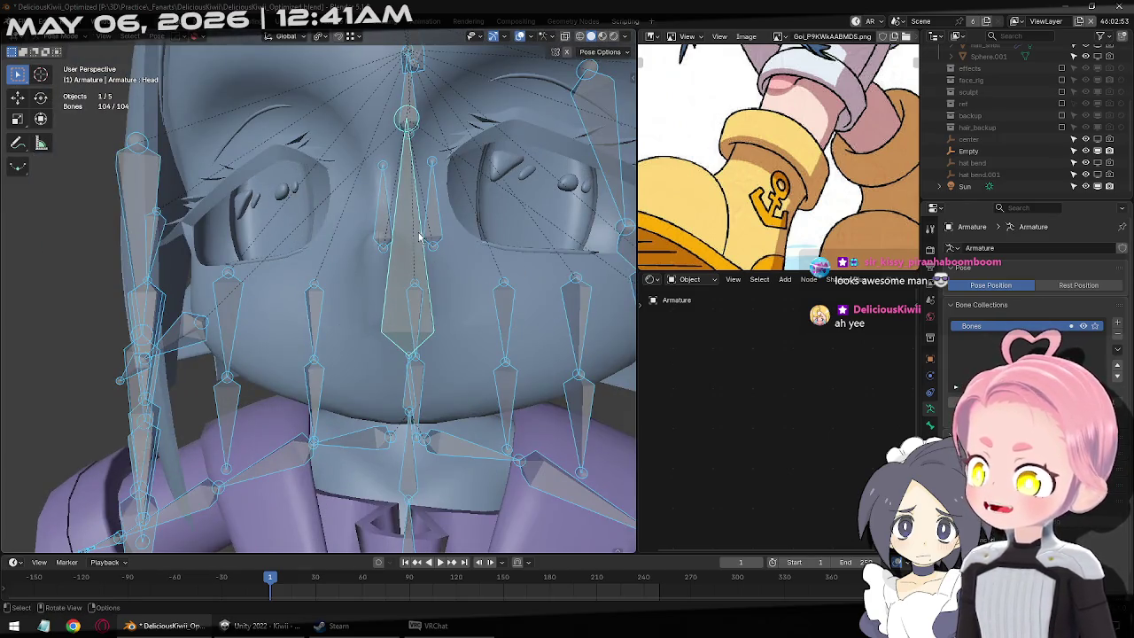
scroll(421, 237, "up", 2)
key("alt+a")
Select the Head bone, test-rotate it, and switch to textured Material Preview shading.
left_click(417, 274)
scroll(398, 269, "up", 2)
key("r")
key("r")
key("Escape")
key("z")
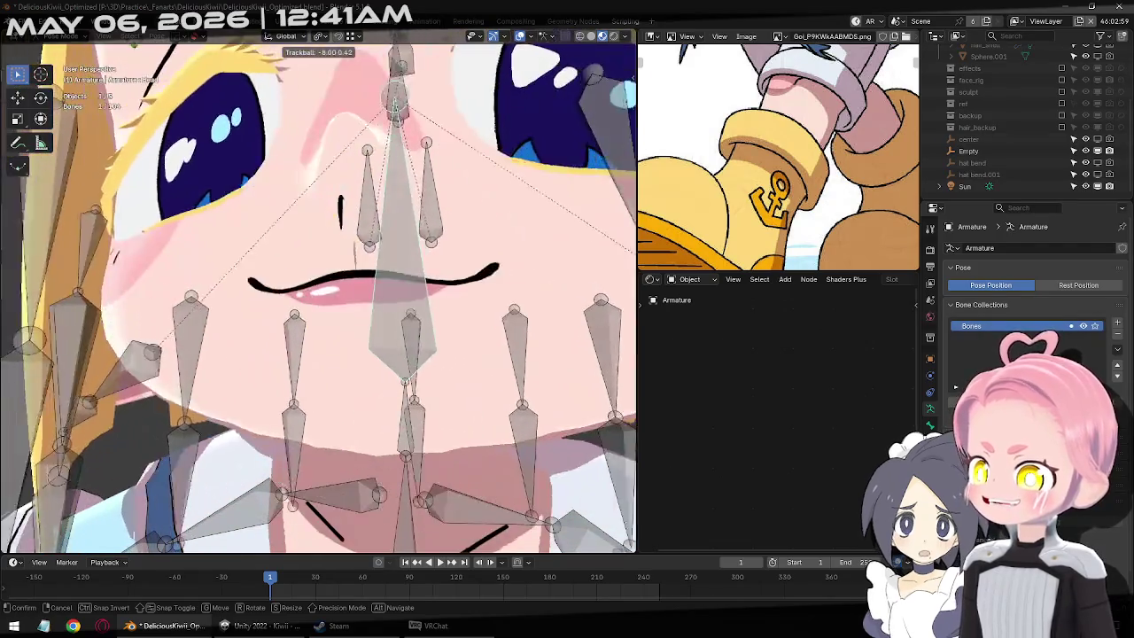
key("Escape")
key("r")
key("r")
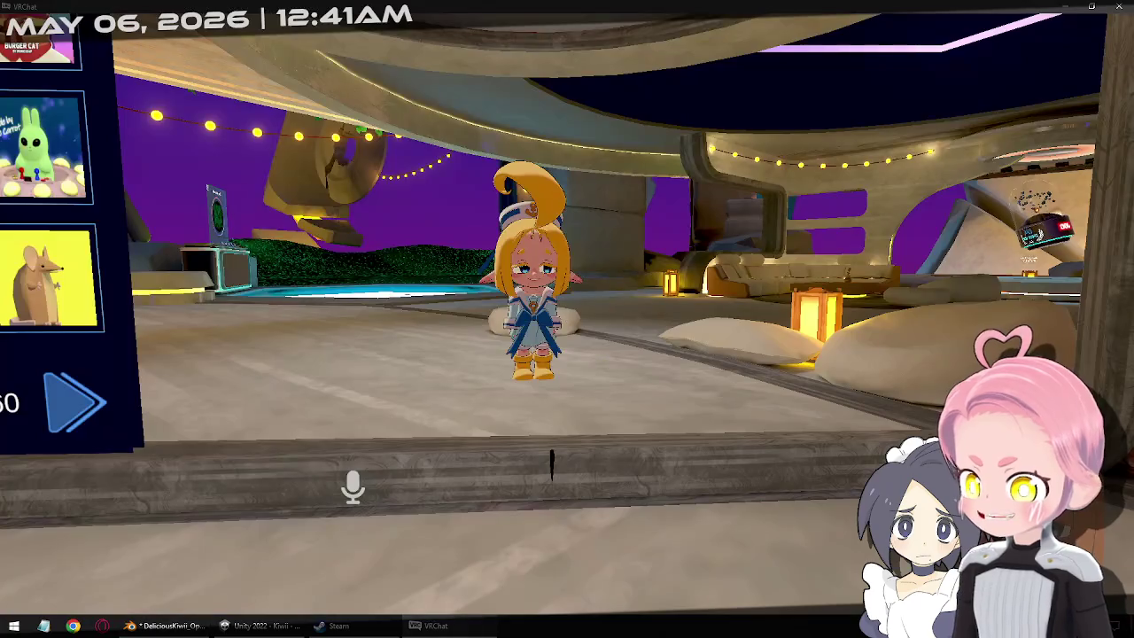
key("w")
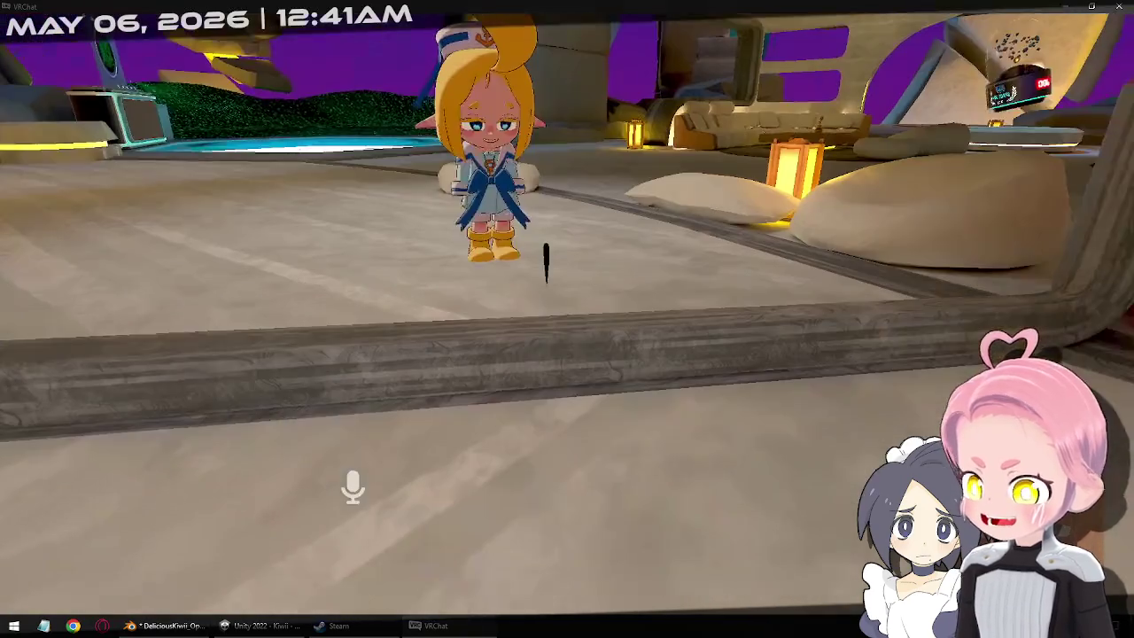
key("w")
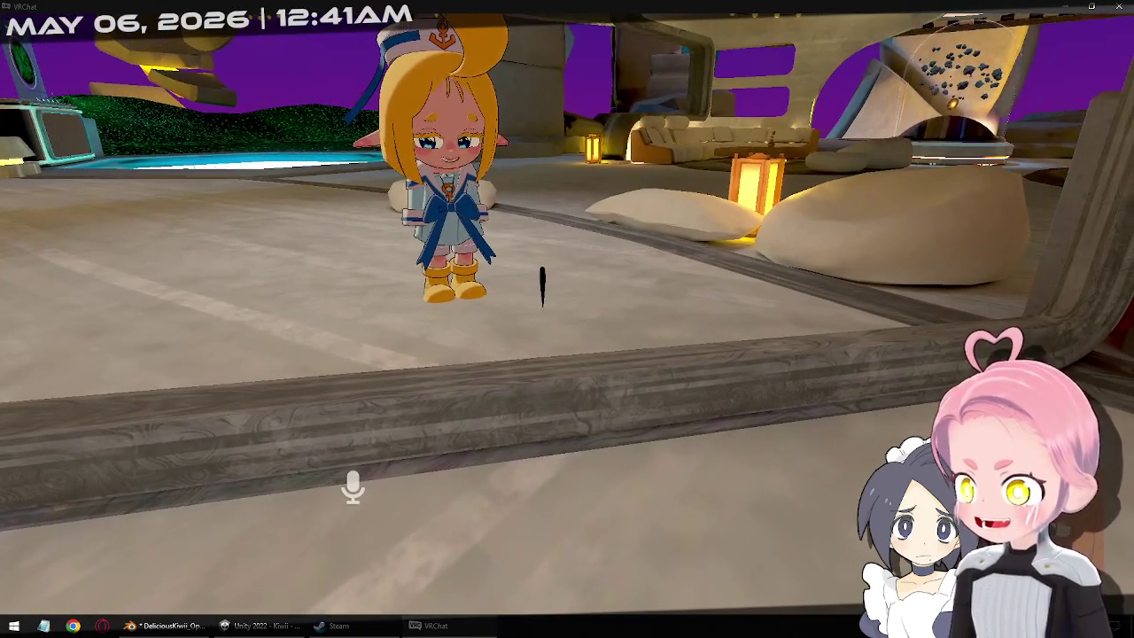
key("w")
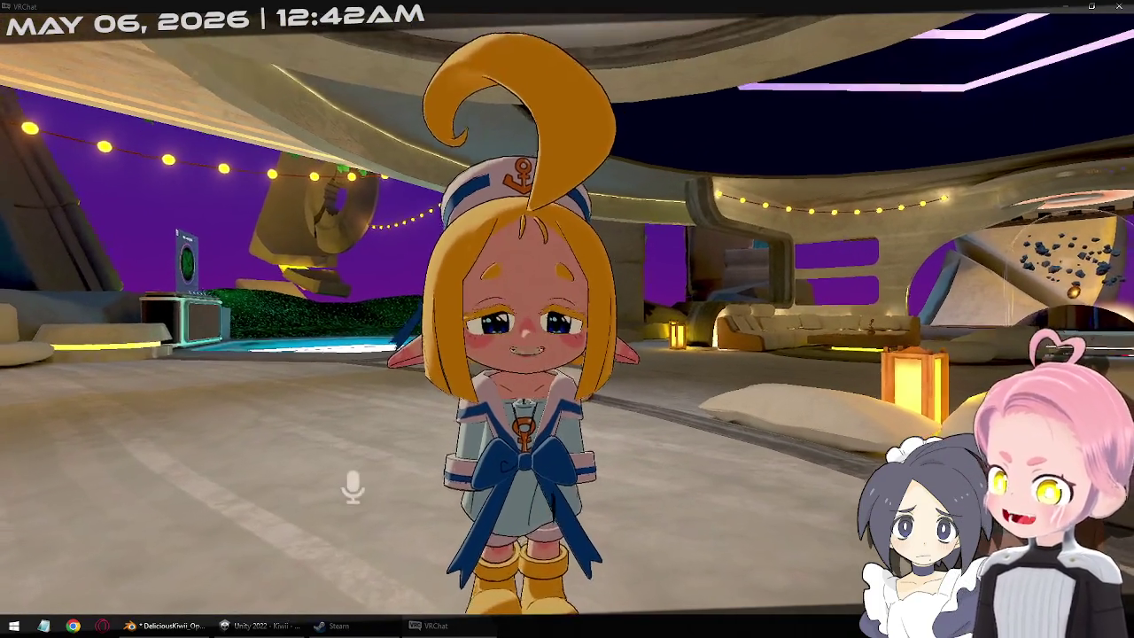
key("w")
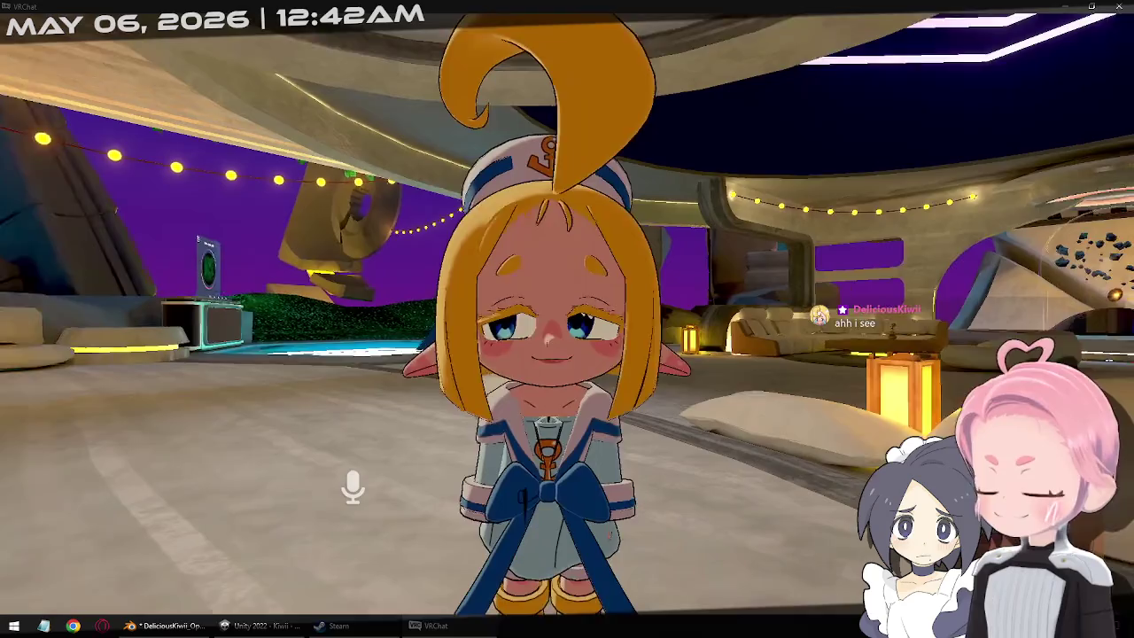
key("alt+Tab")
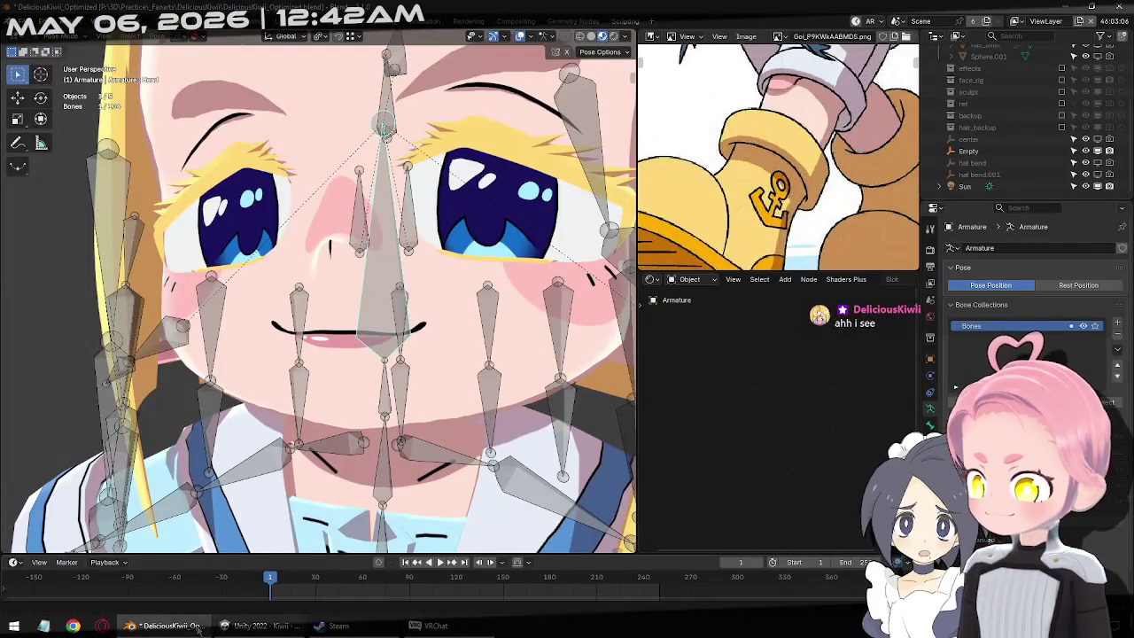
In Edit Mode on the body mesh, select the linked mouth faces and inspect the Head vertex group.
middle_click_drag(372, 292, 457, 279)
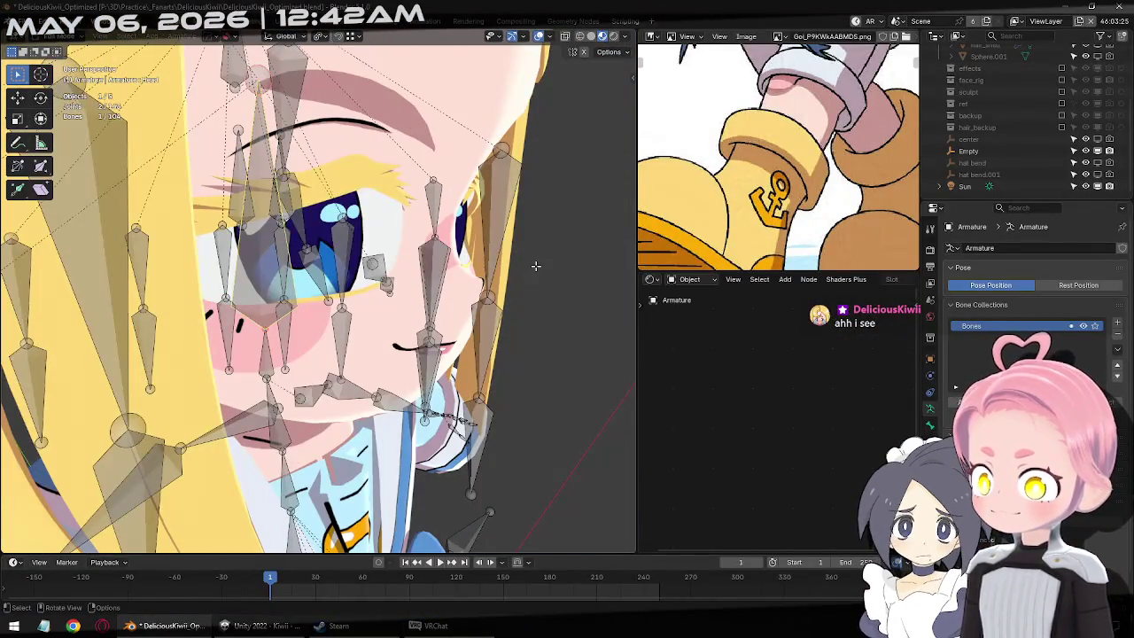
key("ctrl+Tab")
left_click(532, 266)
key("Tab")
scroll(292, 293, "up", 3)
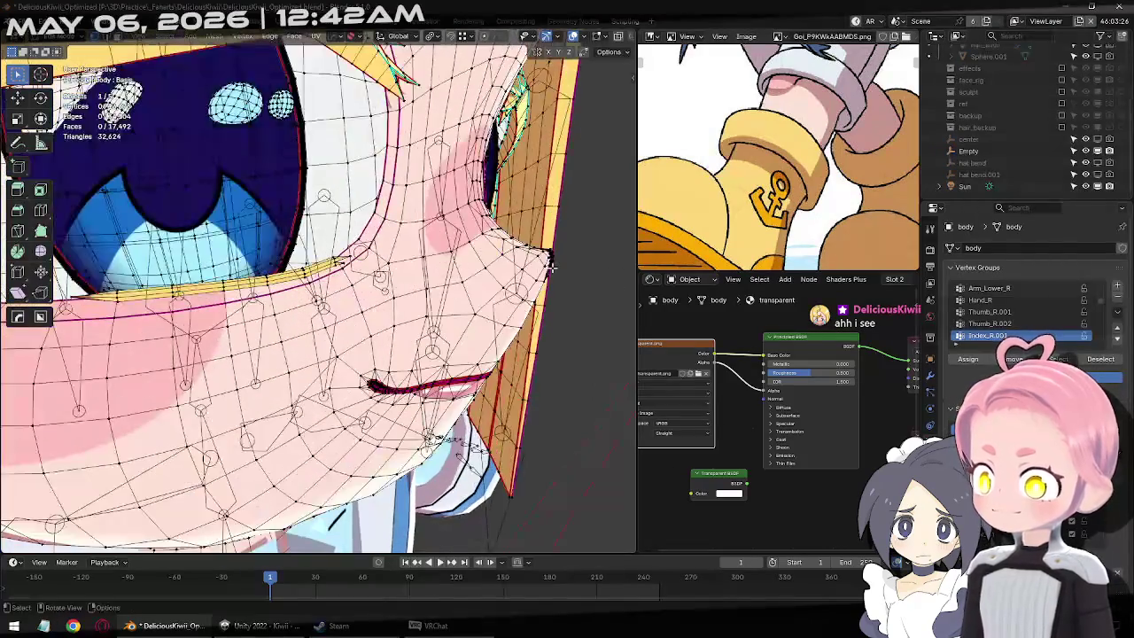
key("l")
middle_click_drag(390, 372, 319, 372)
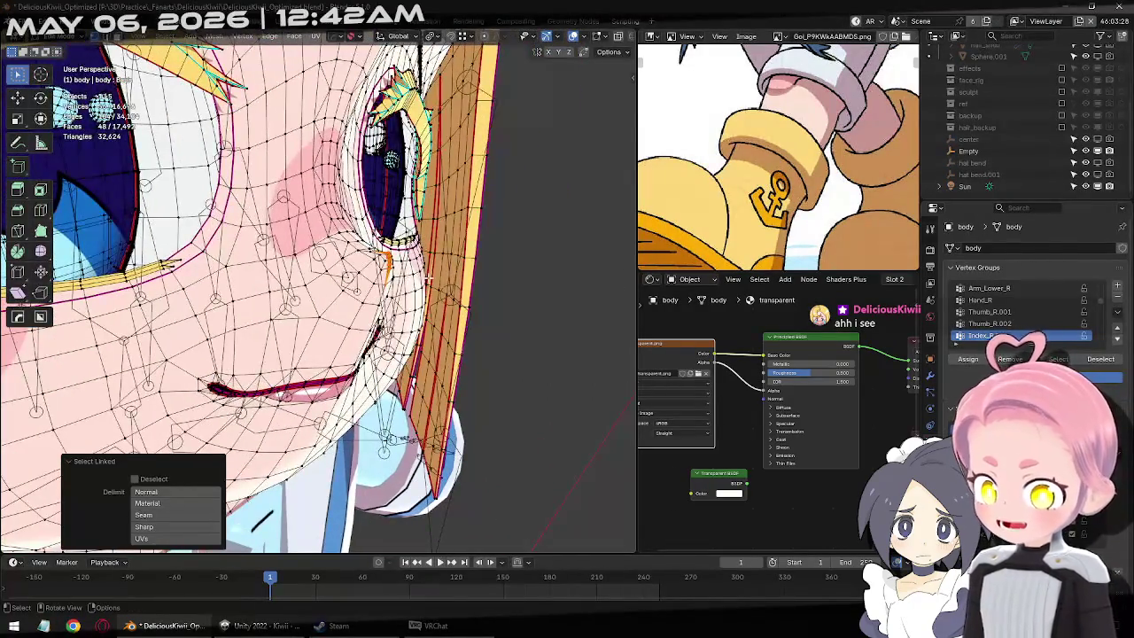
scroll(430, 279, "up", 5)
scroll(990, 319, "up", 2)
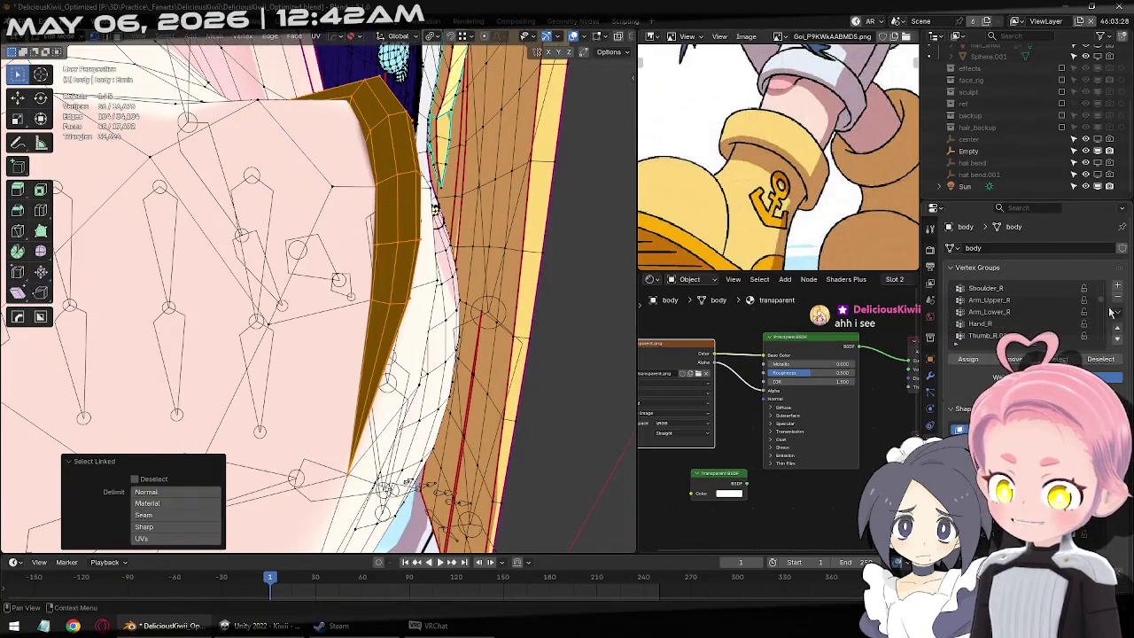
left_click(972, 357)
middle_click_drag(301, 266, 274, 257)
key("Tab")
Trackball-rotate the armature's head bone in Pose Mode, then cancel and return to Object Mode.
scroll(273, 252, "down", 2)
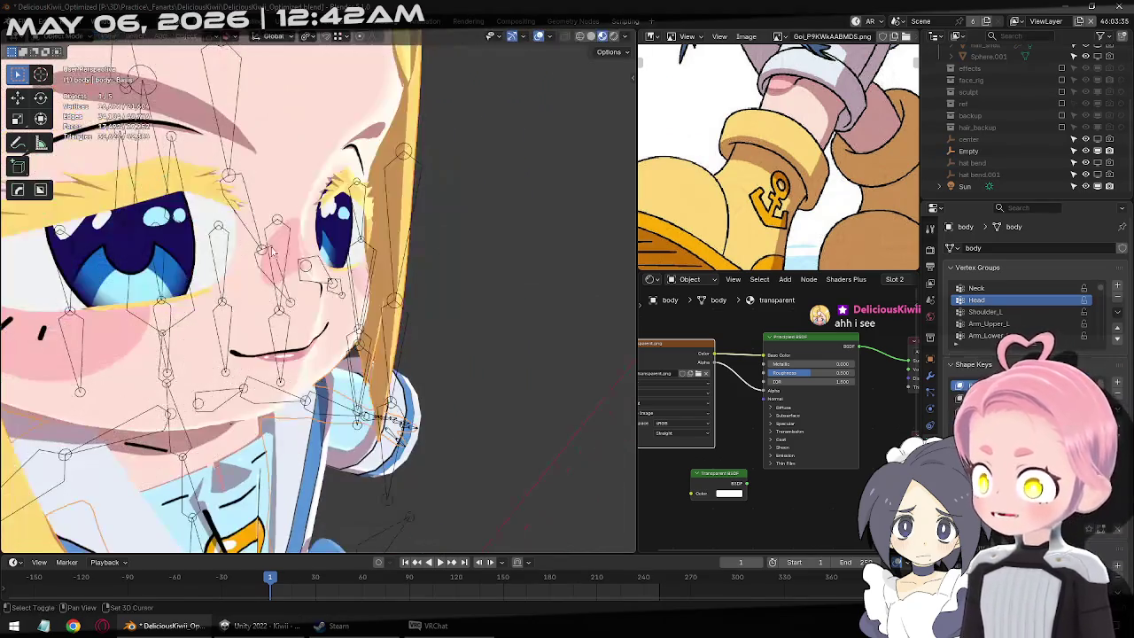
left_click(248, 279, "shift")
key("ctrl+Tab")
key("r")
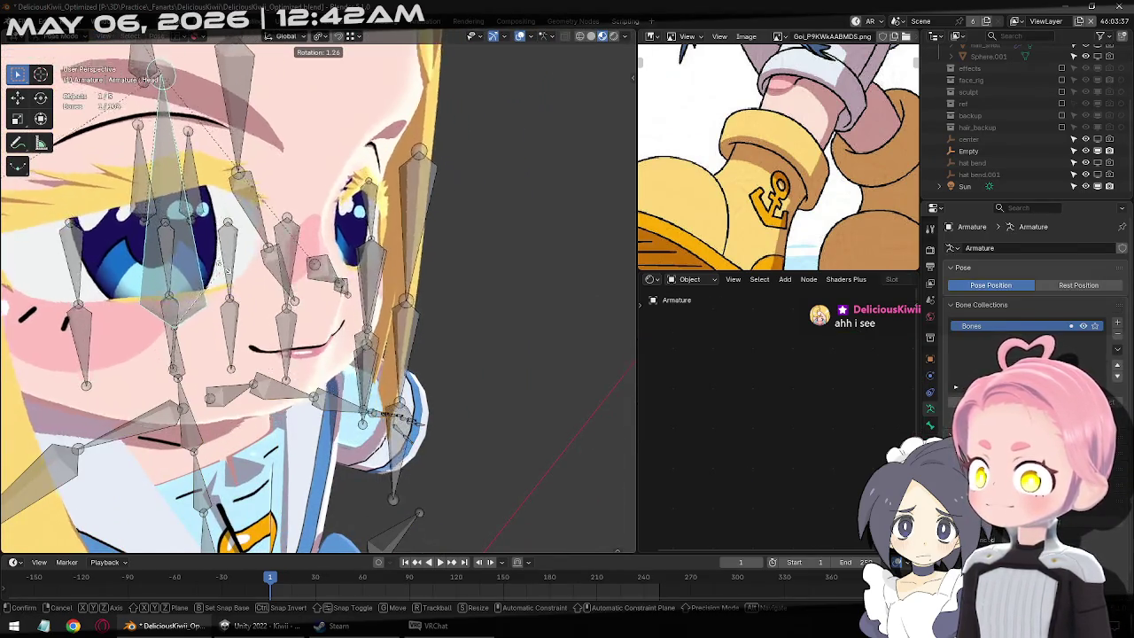
key("r")
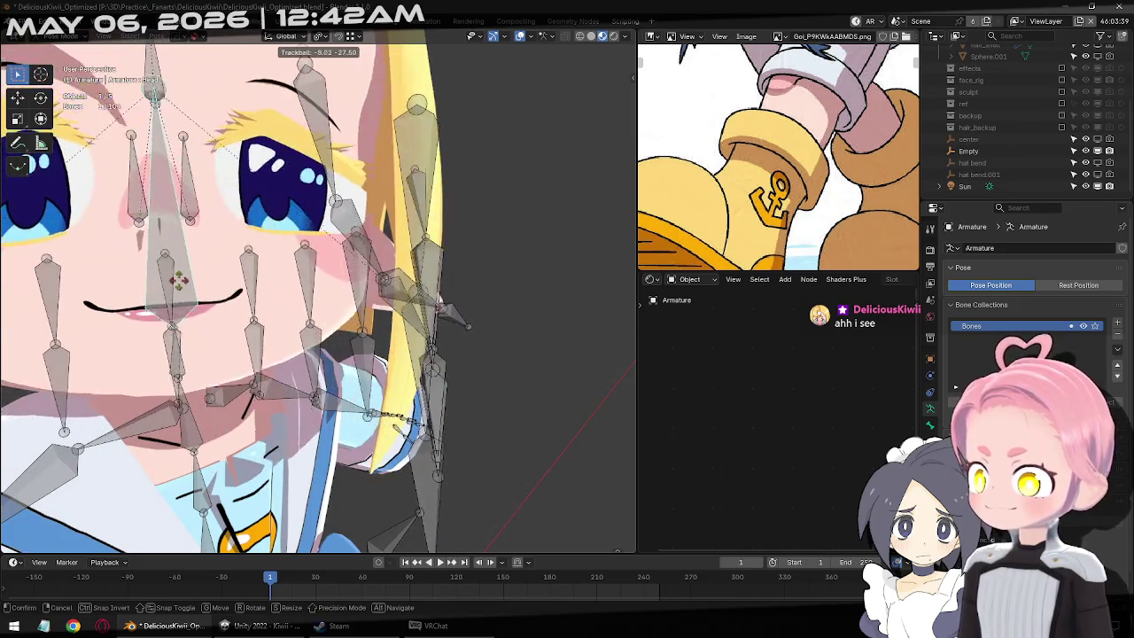
key("Escape")
scroll(408, 279, "down", 5)
key("ctrl+Tab")
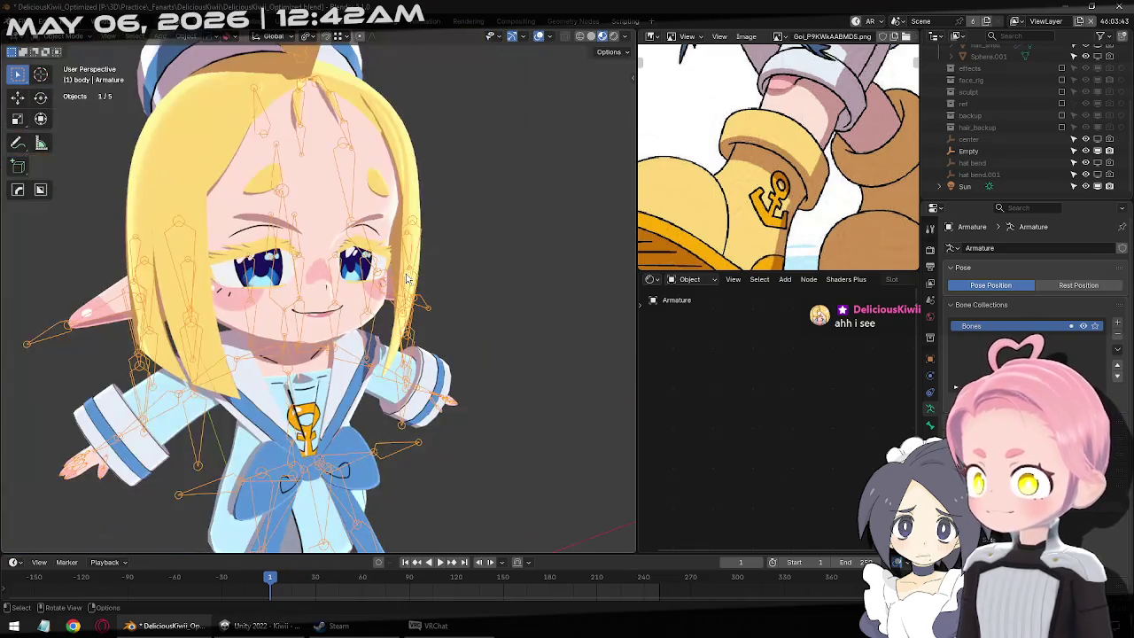
Switch to the front view and save the Blender avatar file.
key("KP_1")
scroll(369, 306, "down", 2)
left_click(370, 306, "shift")
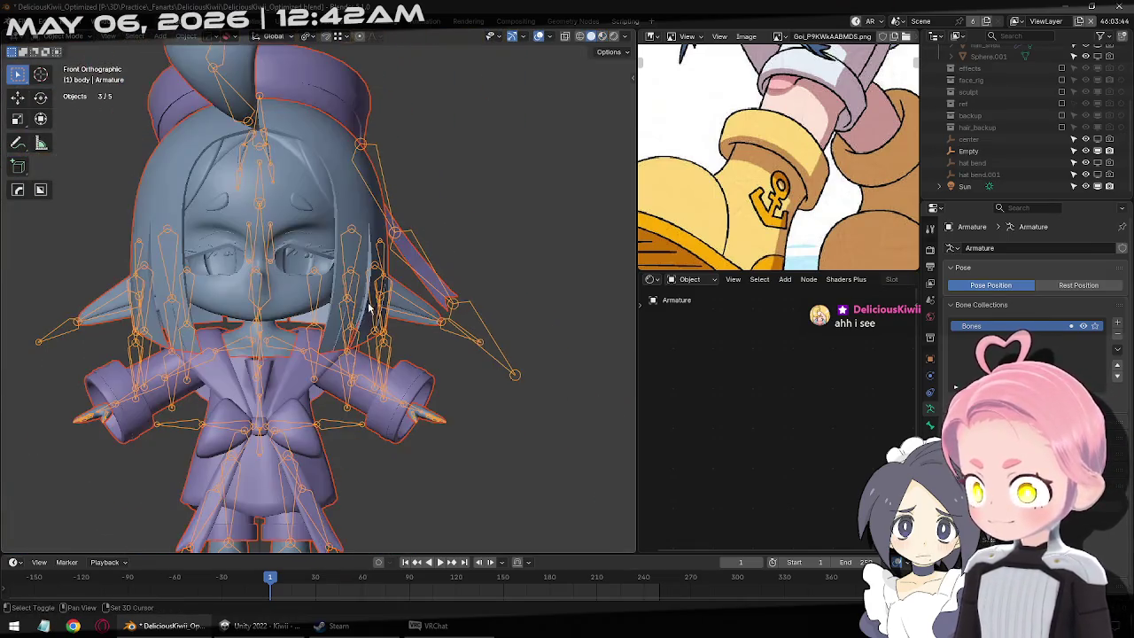
key("Tab")
key("ctrl+s")
key("alt+Tab")
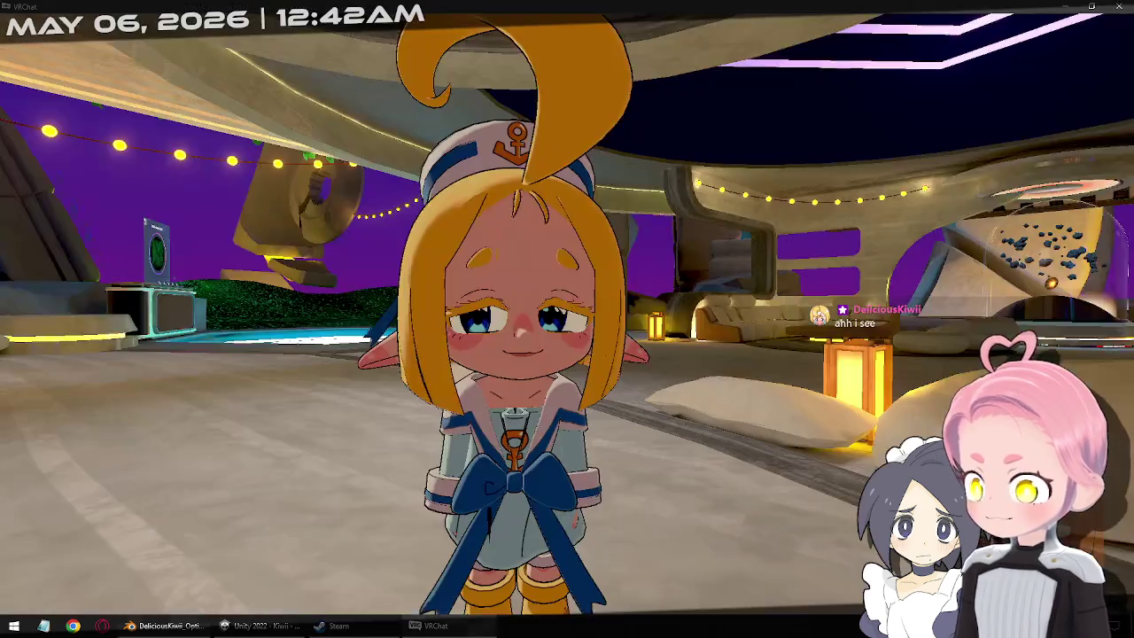
Walk back from the blonde chibi avatar, then bring up the Alt+Tab window switcher.
key("s")
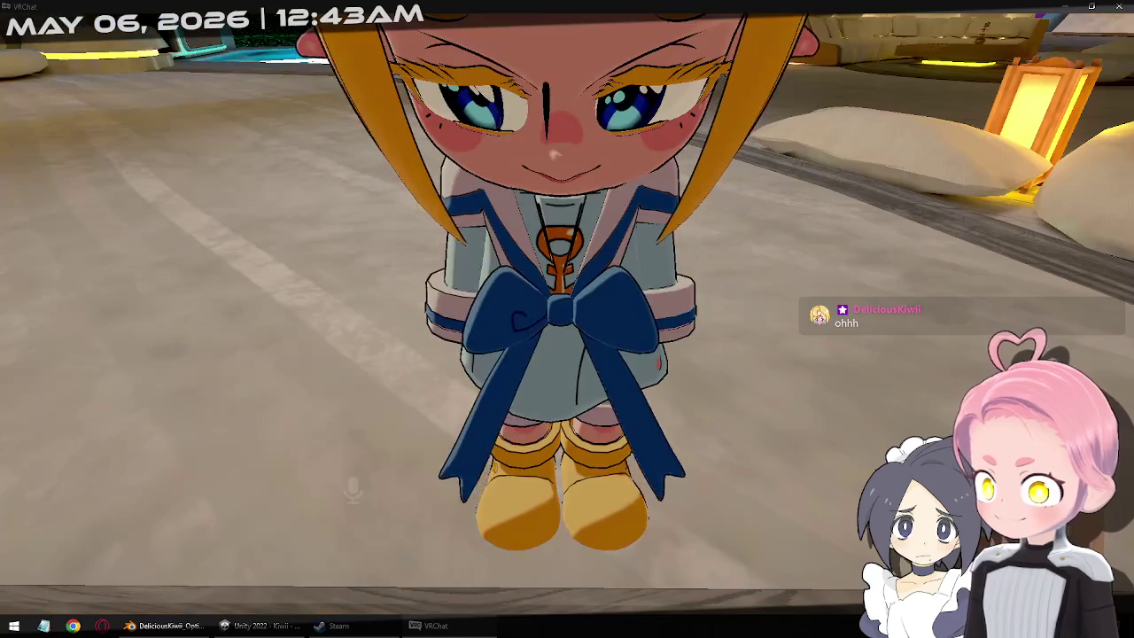
key("alt+Tab")
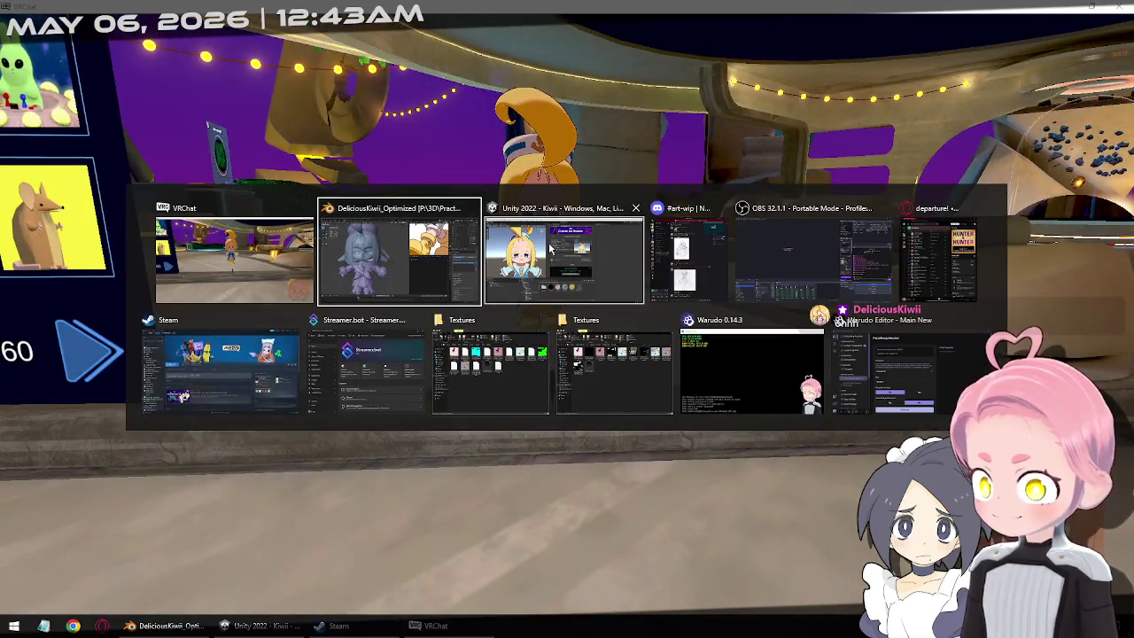
Expand DeliciousKiwii_Optimized and review the body and clothes Skinned Mesh Renderer settings.
left_click(564, 293)
left_click(39, 491)
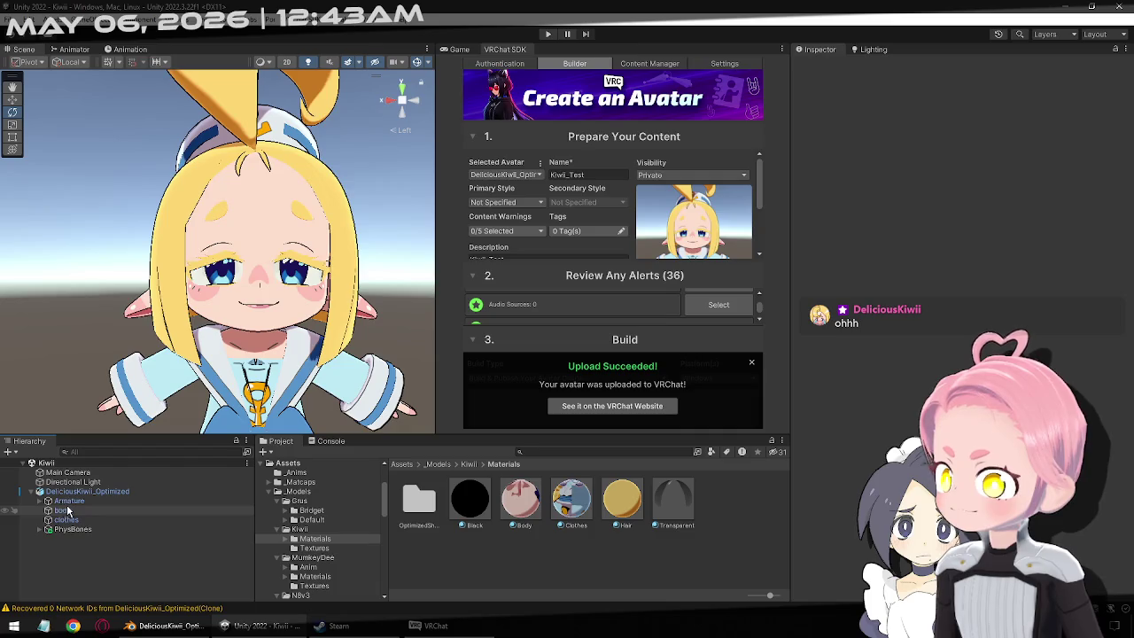
left_click(62, 510)
scroll(904, 312, "down", 5)
scroll(904, 312, "down", 5)
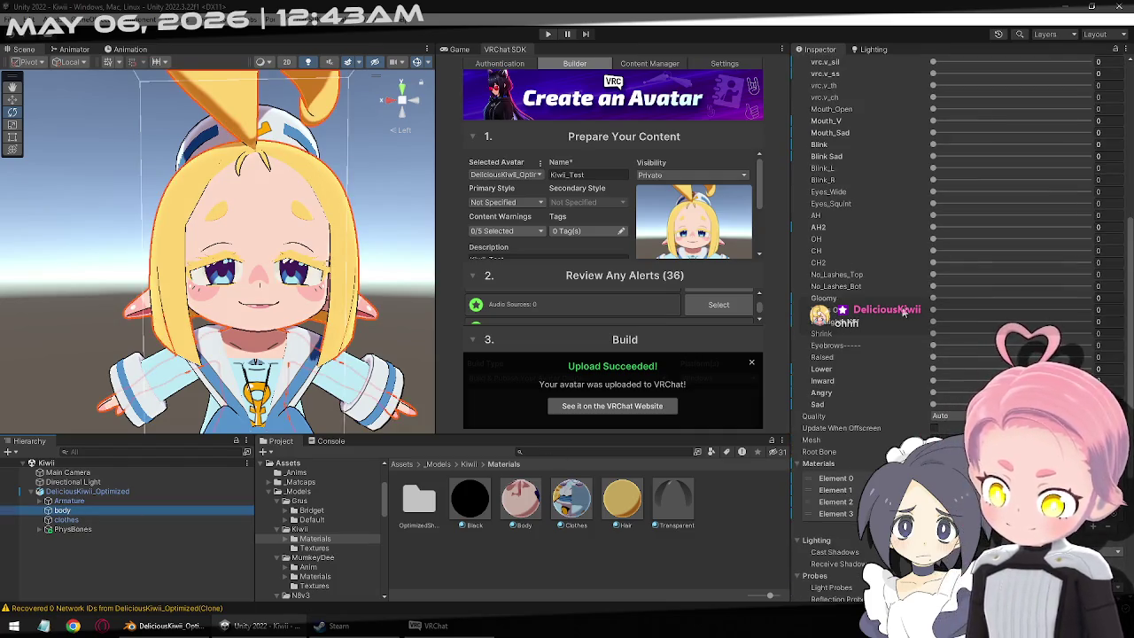
scroll(904, 312, "down", 2)
scroll(900, 316, "down", 2)
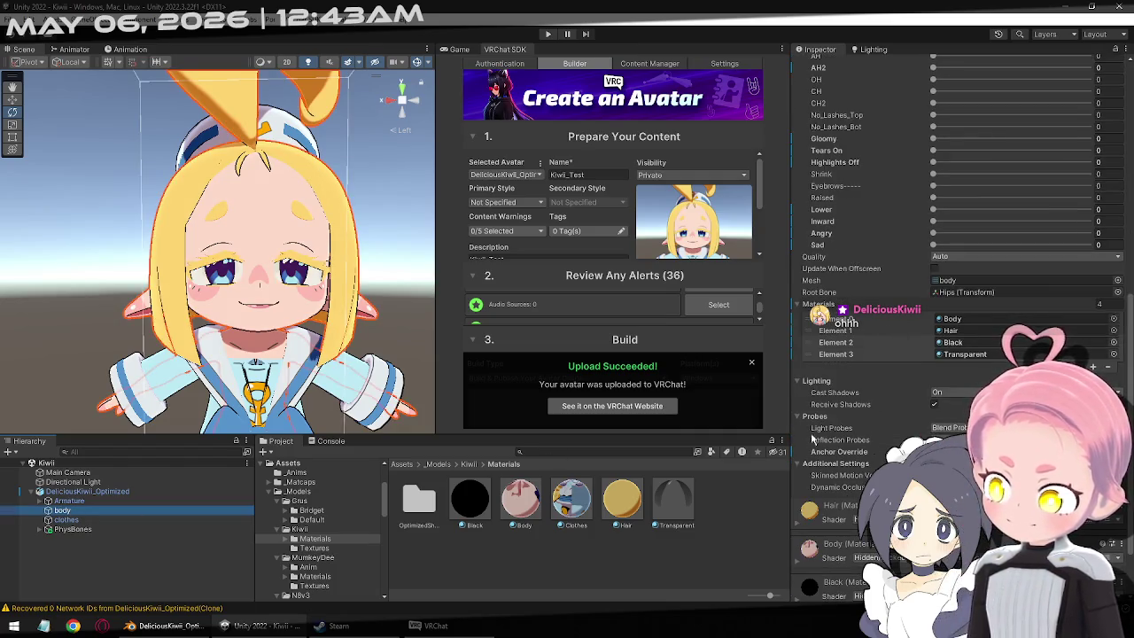
scroll(186, 202, "down", 3)
scroll(232, 222, "down", 3)
scroll(232, 222, "down", 2)
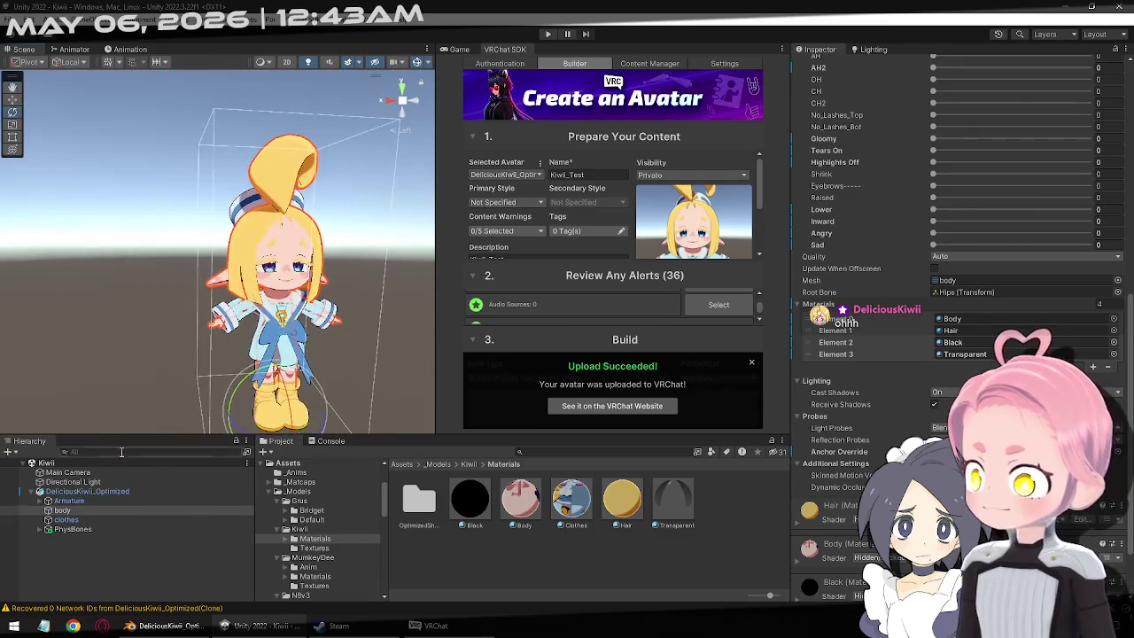
left_click(67, 520)
mouse_move(319, 266)
left_mouse_down("alt")
mouse_move(342, 291)
mouse_move(470, 256)
mouse_move(381, 284)
left_mouse_up("alt")
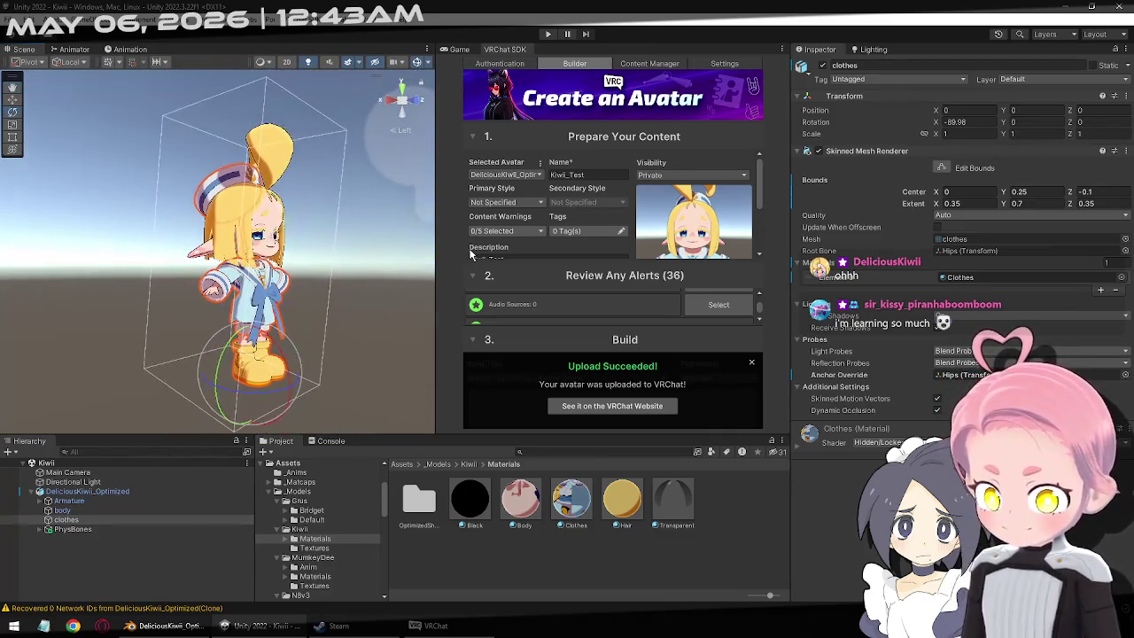
left_click(78, 511, "ctrl")
left_click(78, 512, "ctrl")
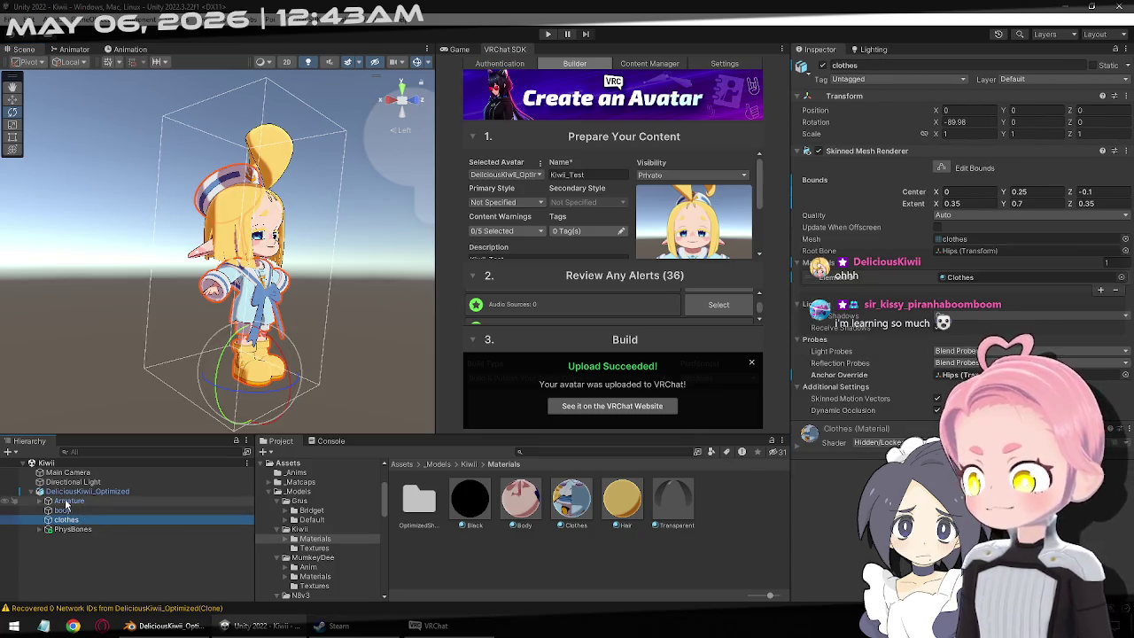
Respawn in VRChat, then return to Unity and select both body and clothes meshes.
left_click(472, 629)
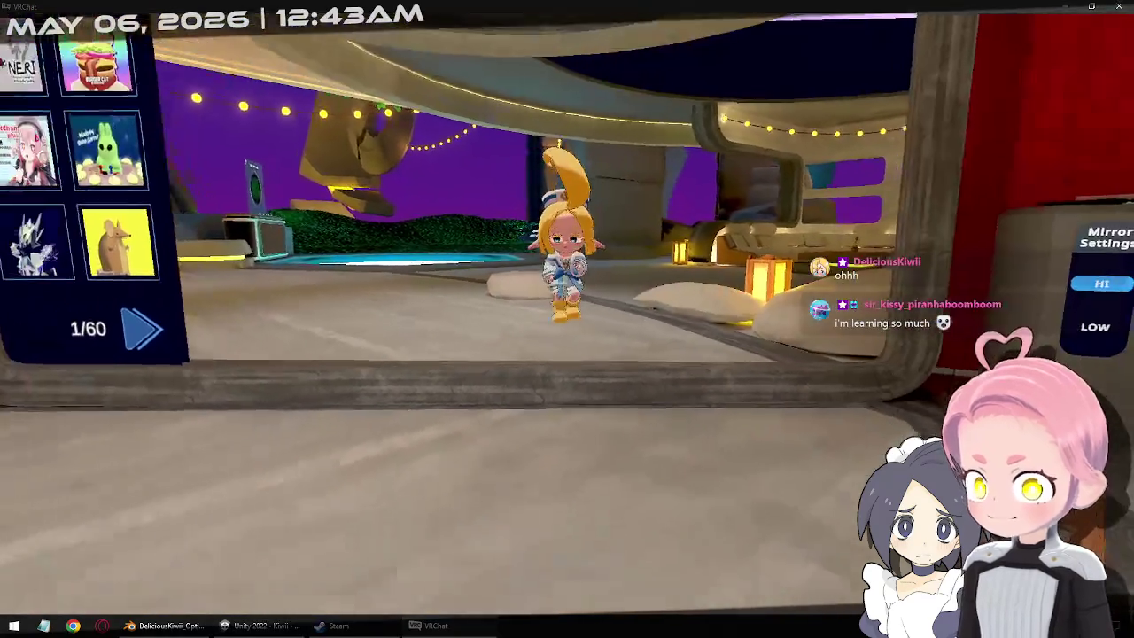
key("Escape")
left_click(522, 492)
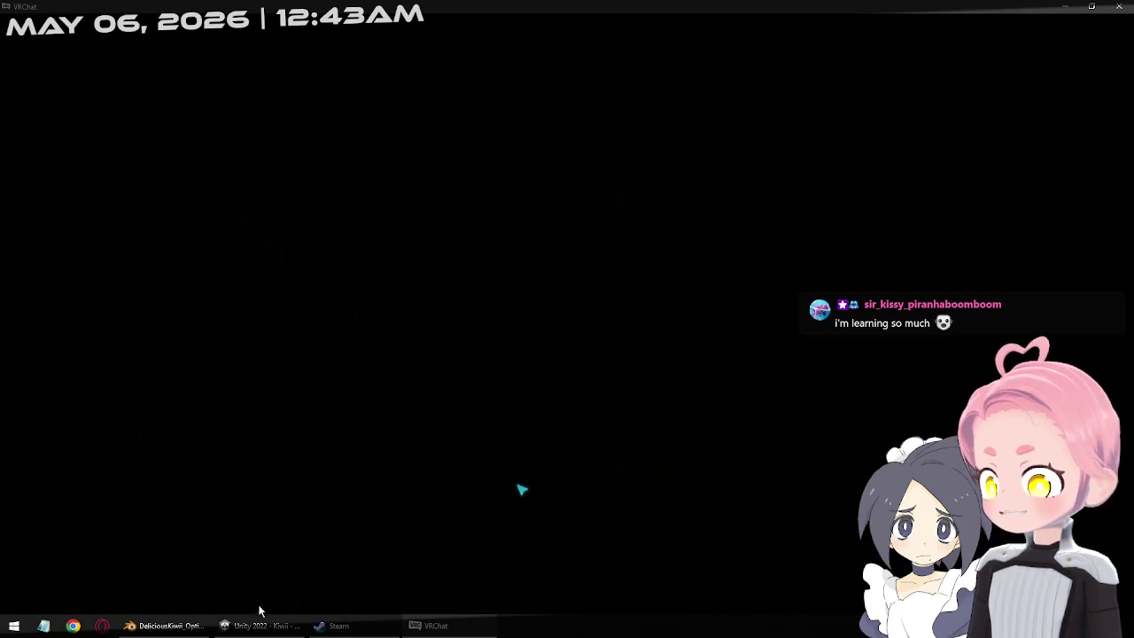
left_click(235, 625)
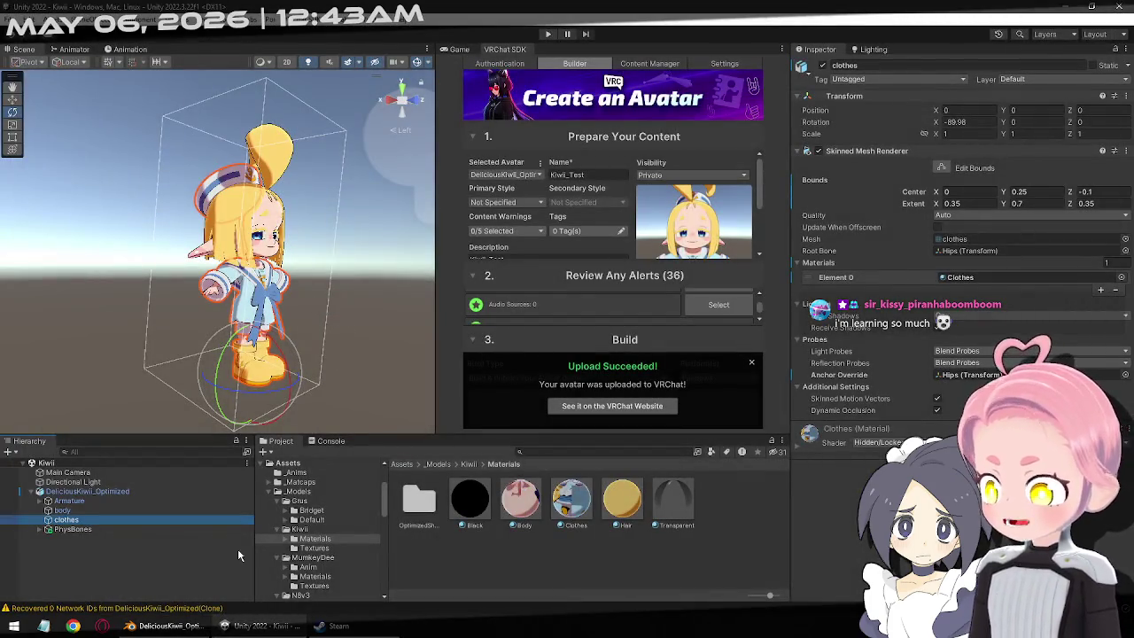
mouse_move(312, 344)
left_mouse_down("alt")
mouse_move(335, 369)
mouse_move(464, 311)
mouse_move(399, 354)
left_mouse_up("alt")
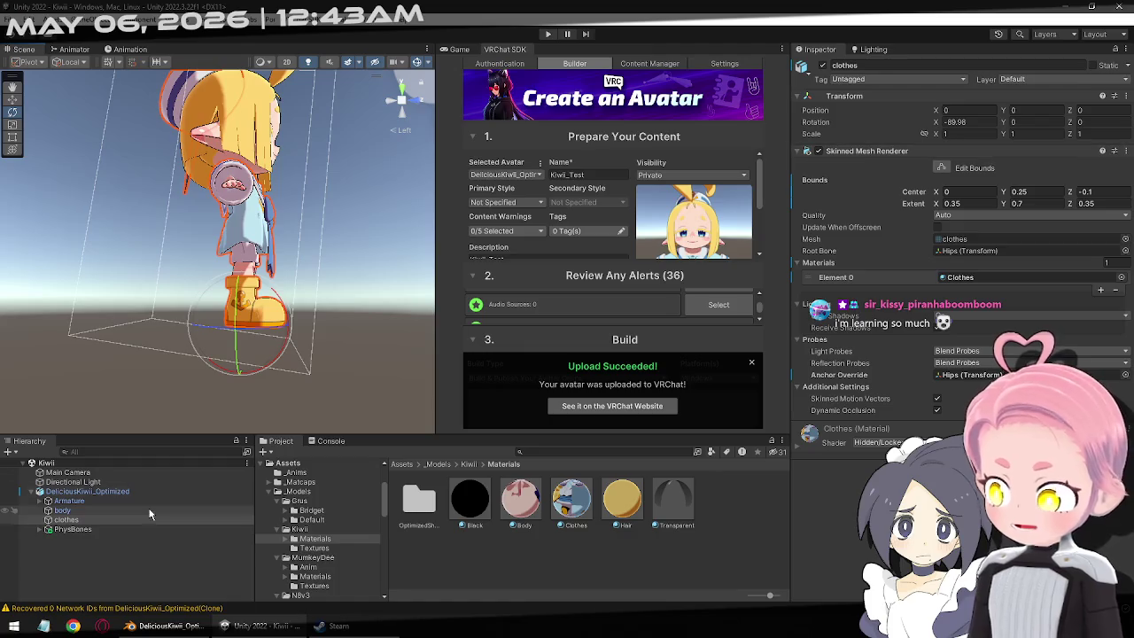
left_click(96, 513, "ctrl")
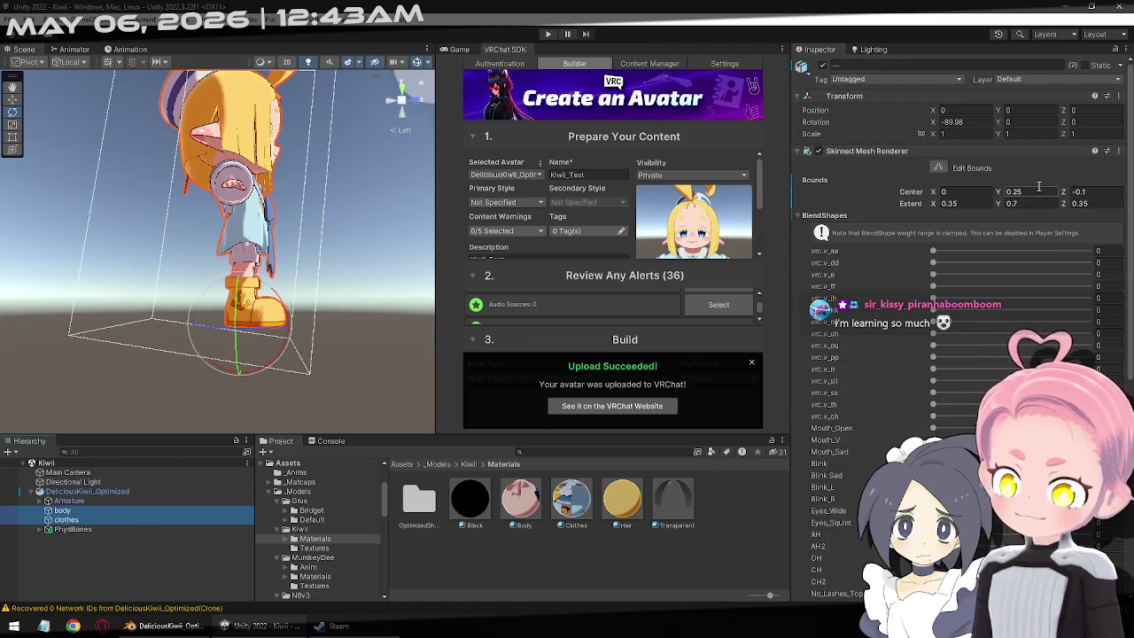
Set Bounds Extent Y to 0.6 on the body and clothes Skinned Mesh Renderers.
mouse_move(293, 265)
left_mouse_down("alt")
mouse_move(352, 242)
mouse_move(390, 186)
left_mouse_up("alt")
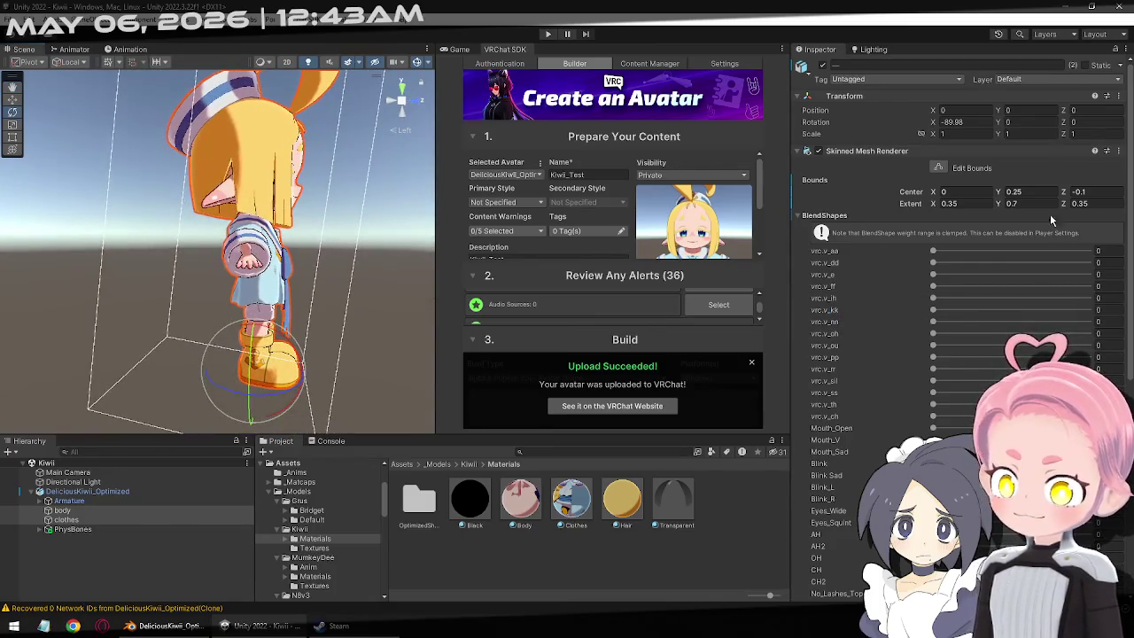
type("-0.8")
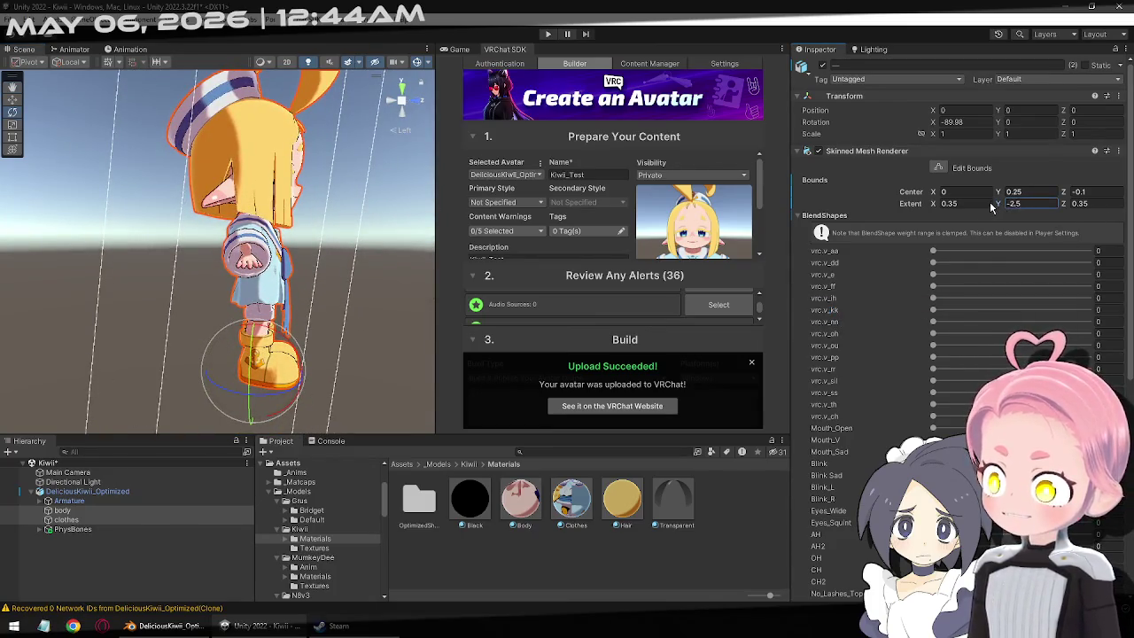
type("0.6")
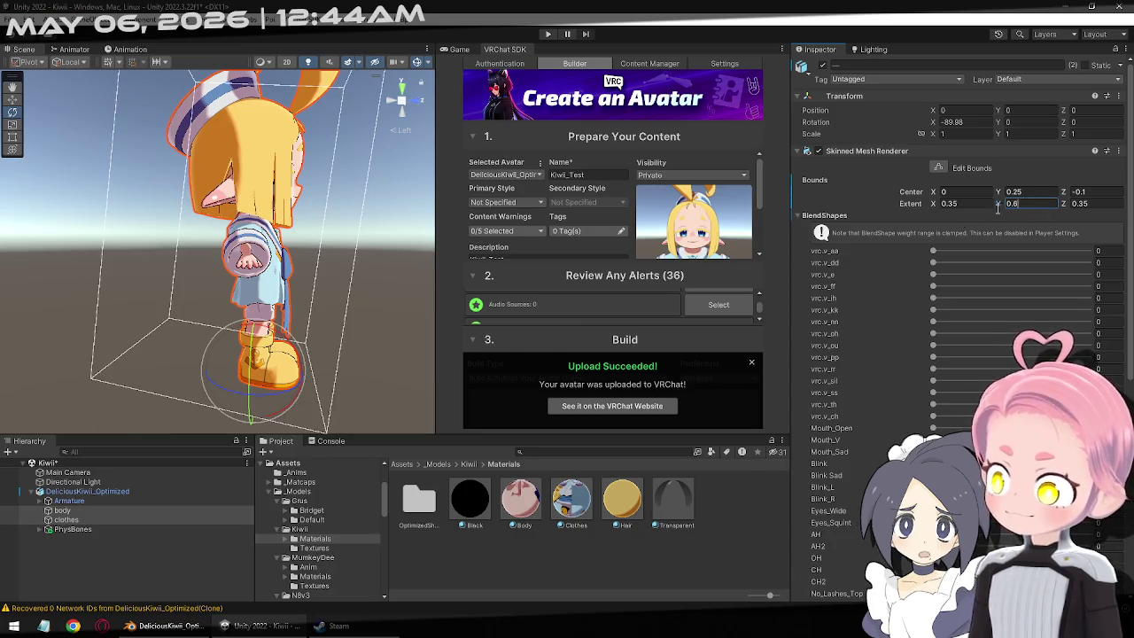
mouse_move(257, 292)
left_mouse_down("alt")
mouse_move(310, 283)
mouse_move(299, 297)
mouse_move(178, 295)
left_mouse_up("alt")
left_click(93, 564)
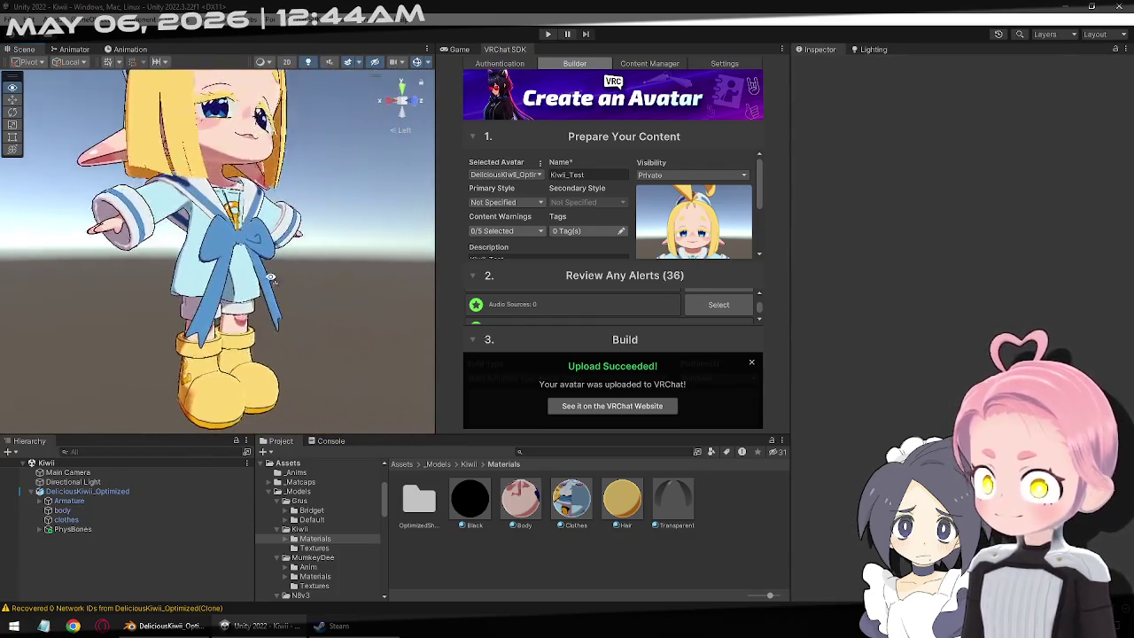
Preview the chibi Kiwi avatar in the Game view from a couple of angles, then switch to Blender.
left_click(487, 62)
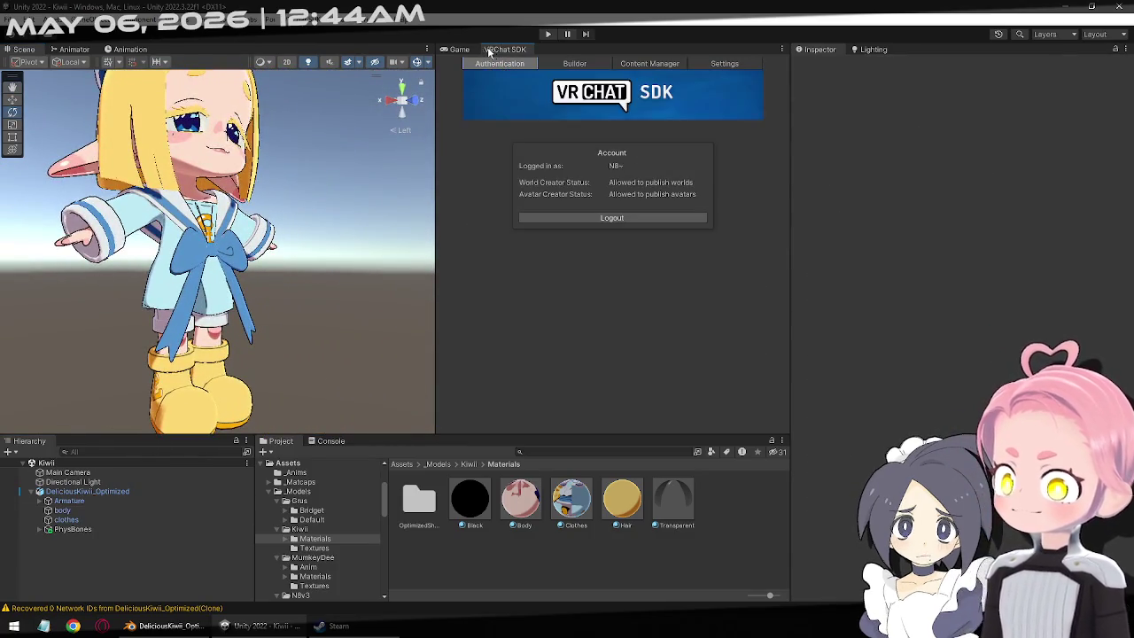
left_click(458, 48)
left_click_drag(350, 346, 300, 250, "alt")
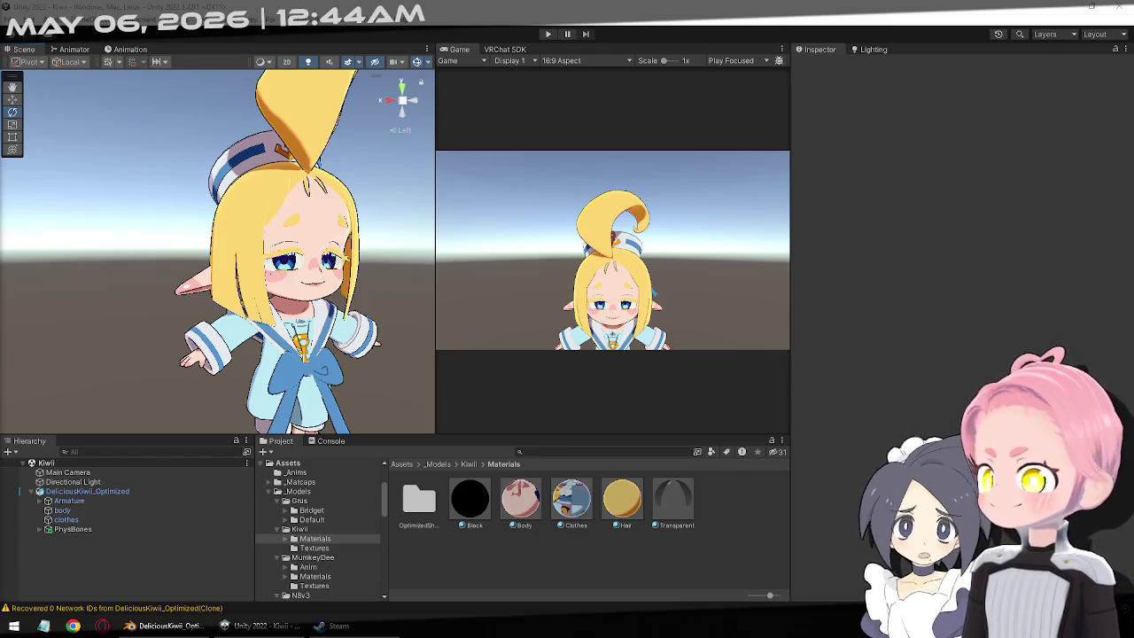
left_click_drag(220, 257, 266, 263, "alt")
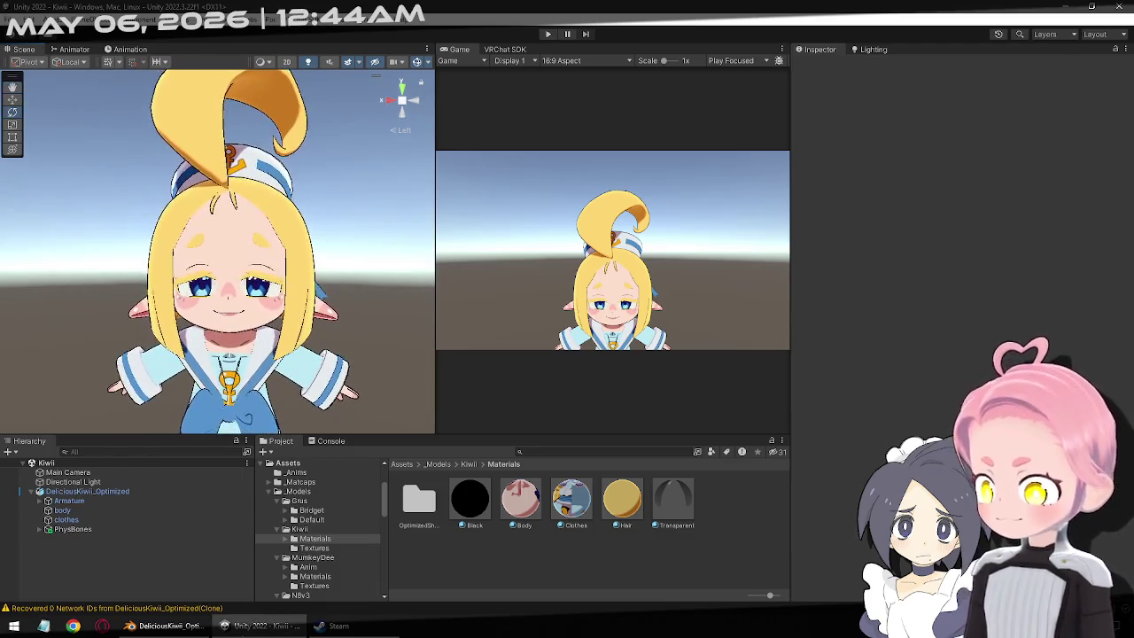
left_click(169, 625)
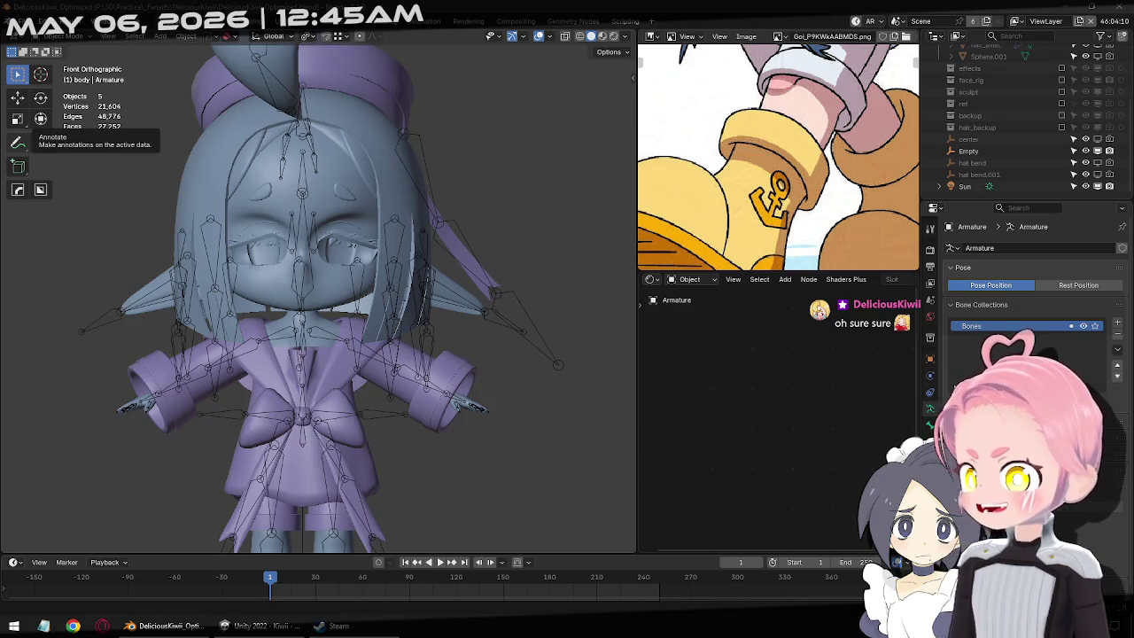
Zoom and pan over the Kiwii model, centre the yellow chick reference and widen the reference area.
scroll(137, 220, "down", 1)
scroll(381, 215, "down", 1)
scroll(381, 214, "down", 1)
mouse_move(381, 215)
middle_mouse_down("shift")
mouse_move(416, 239)
mouse_move(406, 239)
middle_mouse_up("shift")
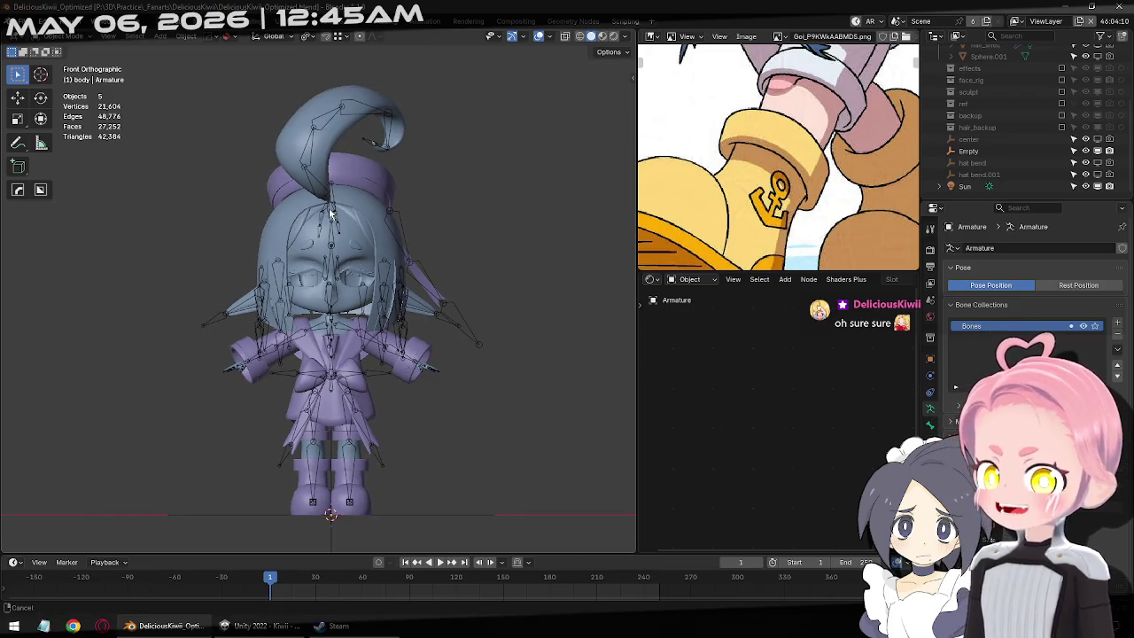
scroll(780, 155, "down", 1)
scroll(780, 155, "down", 1)
scroll(780, 155, "up", 1)
scroll(817, 207, "up", 1)
scroll(817, 207, "up", 1)
scroll(817, 206, "up", 1)
scroll(817, 207, "up", 1)
scroll(817, 207, "up", 2)
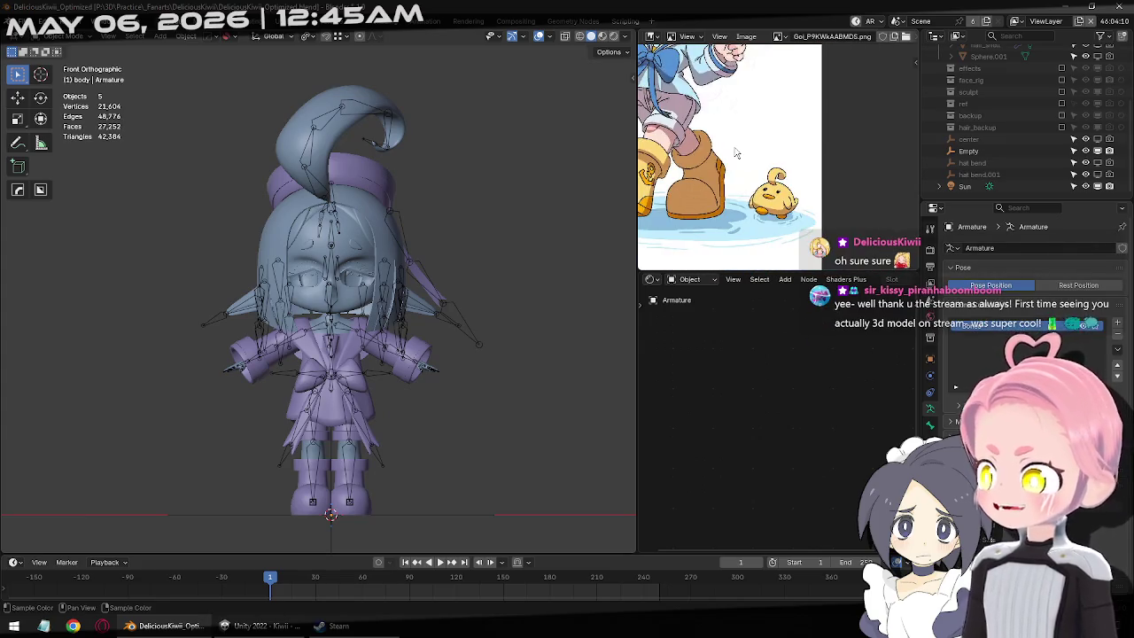
mouse_move(806, 185)
middle_mouse_down()
mouse_move(720, 133)
mouse_move(805, 148)
middle_mouse_up()
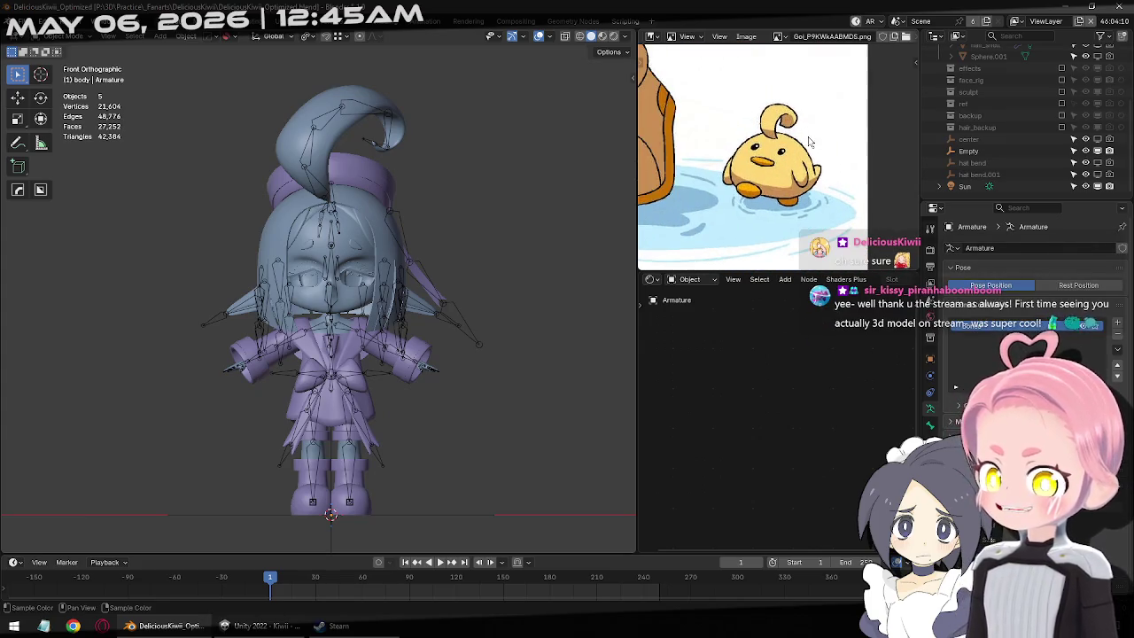
scroll(806, 148, "up", 2)
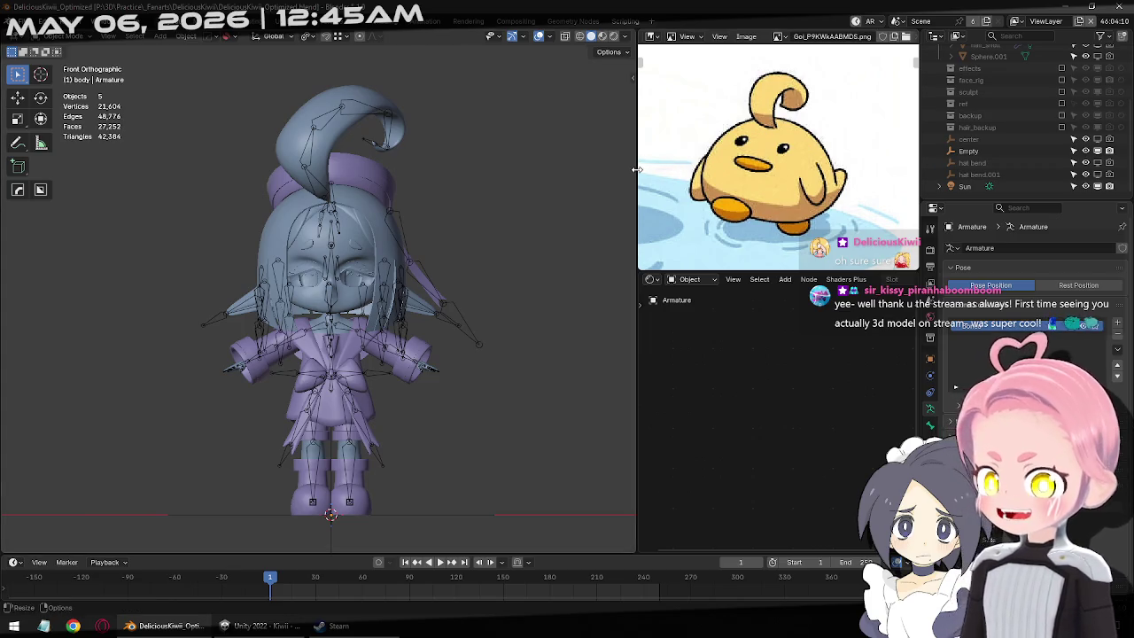
left_click_drag(636, 177, 547, 183)
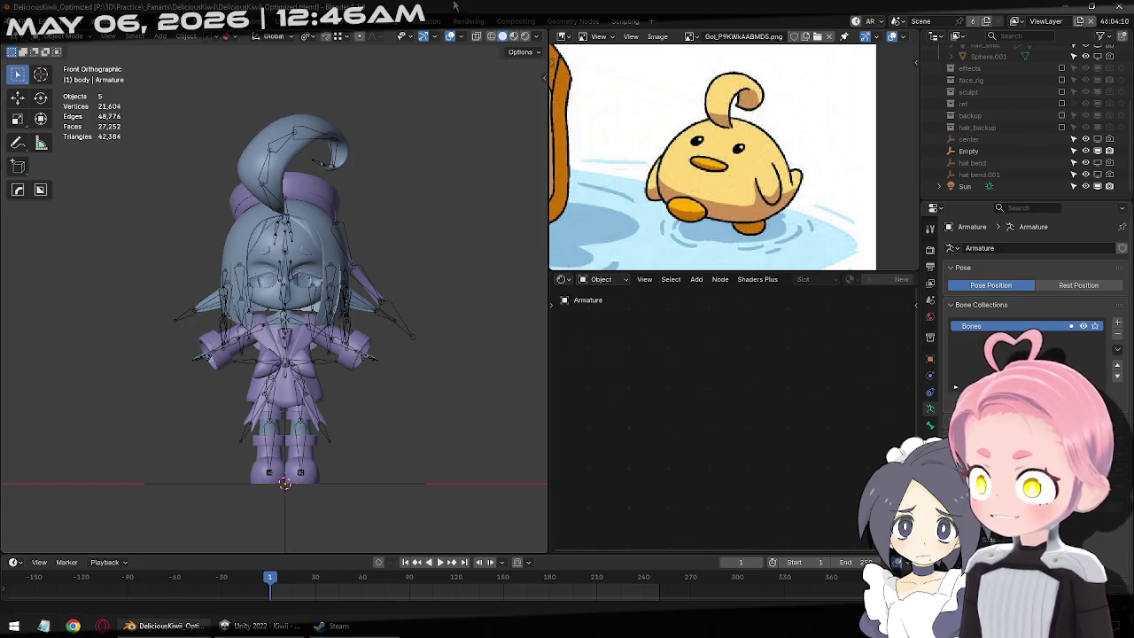
mouse_move(529, 207)
middle_mouse_down()
mouse_move(401, 220)
mouse_move(481, 261)
middle_mouse_up()
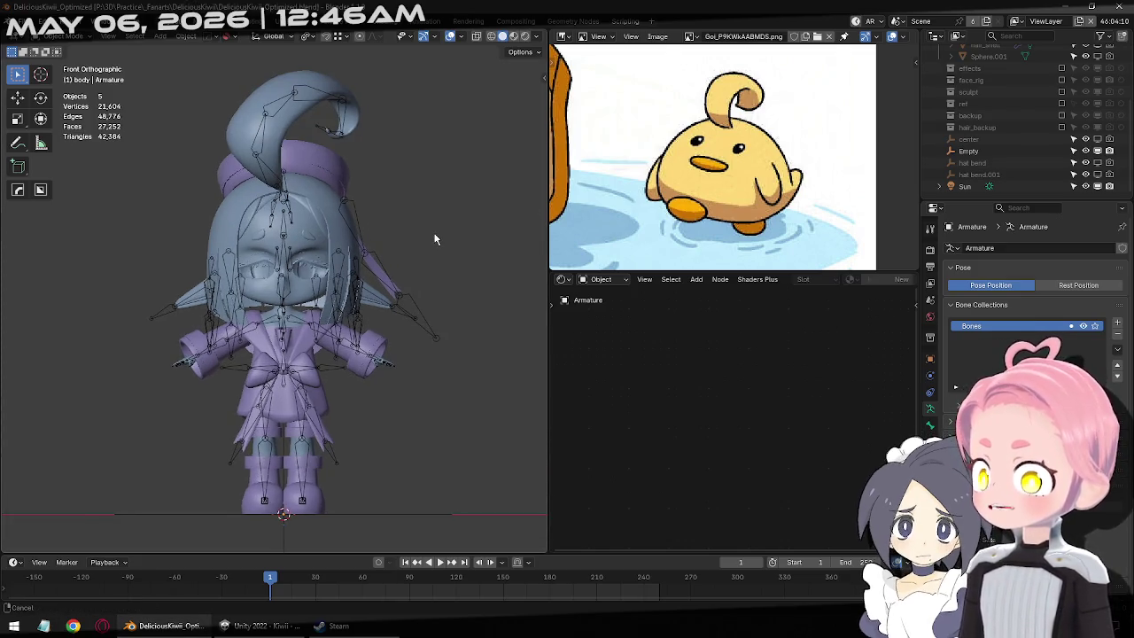
Save the Kiwii avatar project and open Mo Truckin n Road Krill.blend from recent files.
key("ctrl+s")
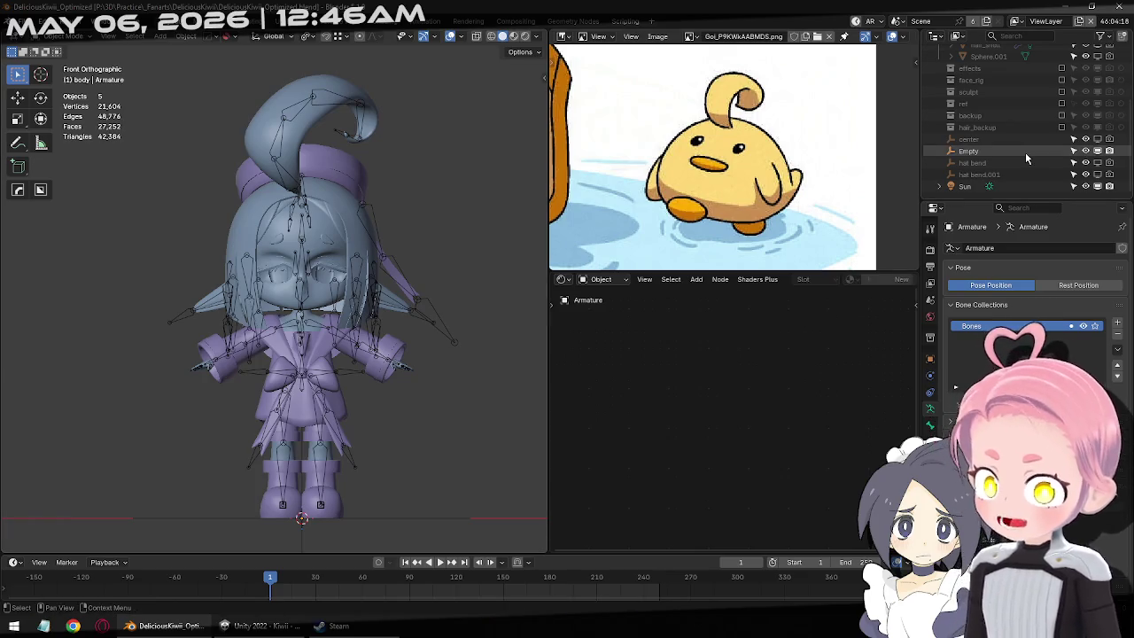
scroll(1025, 151, "up", 5)
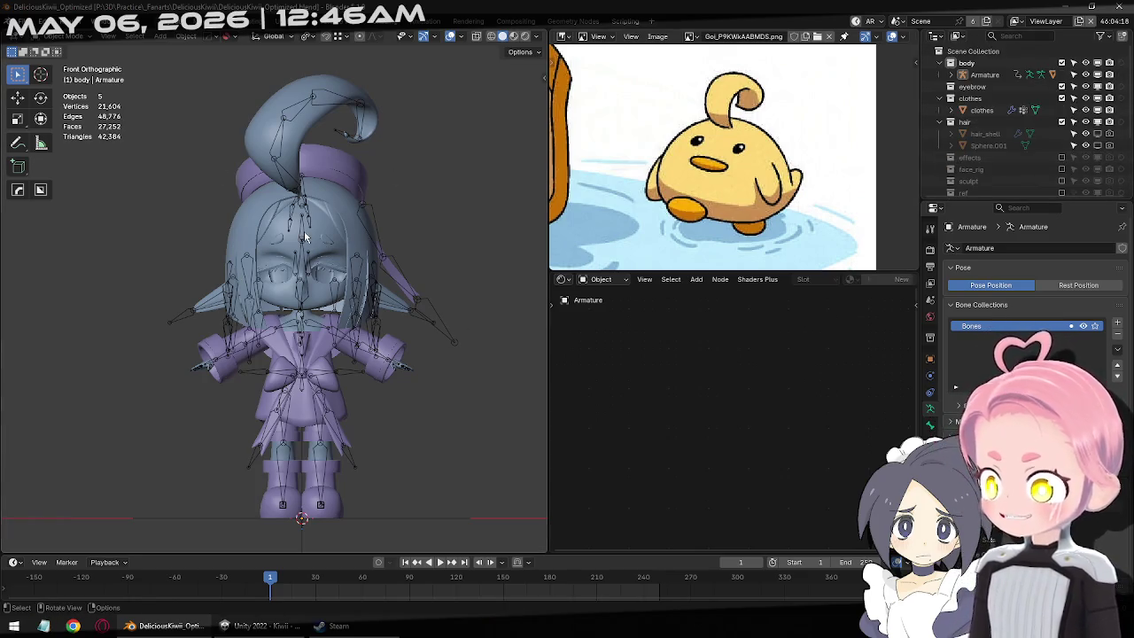
scroll(355, 210, "up", 2)
scroll(355, 209, "up", 2)
scroll(355, 210, "up", 2)
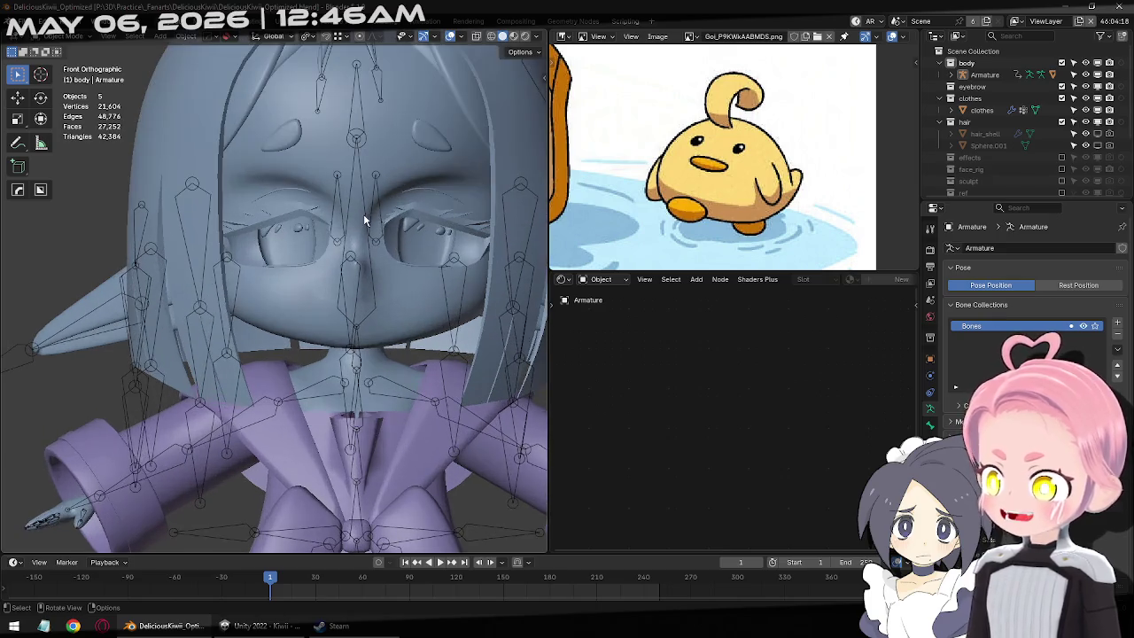
left_click(422, 205)
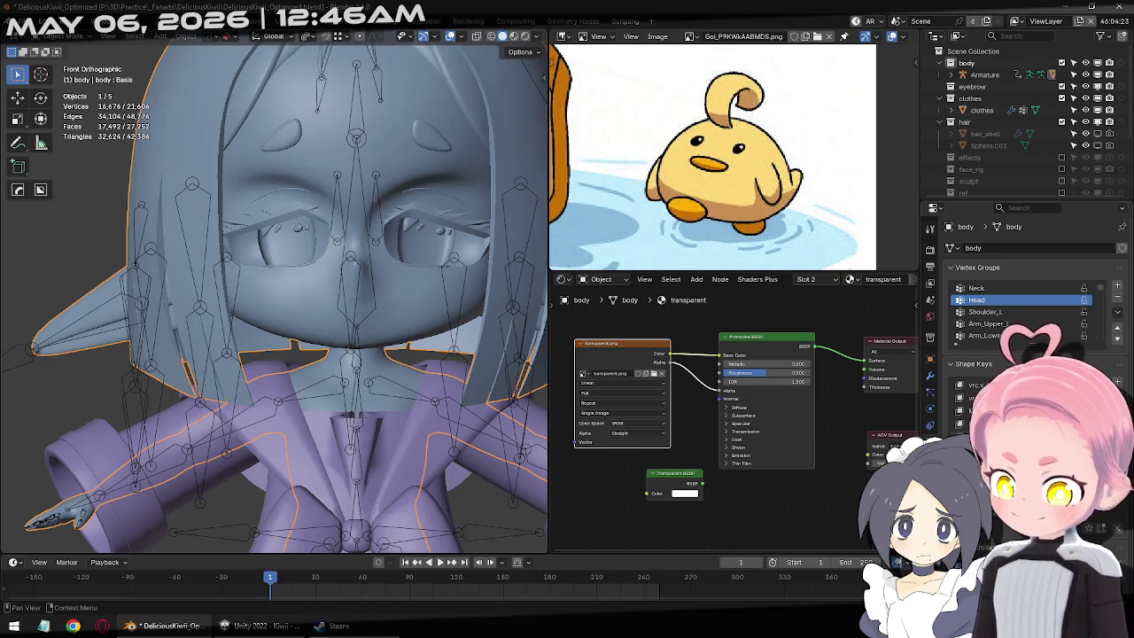
key("g")
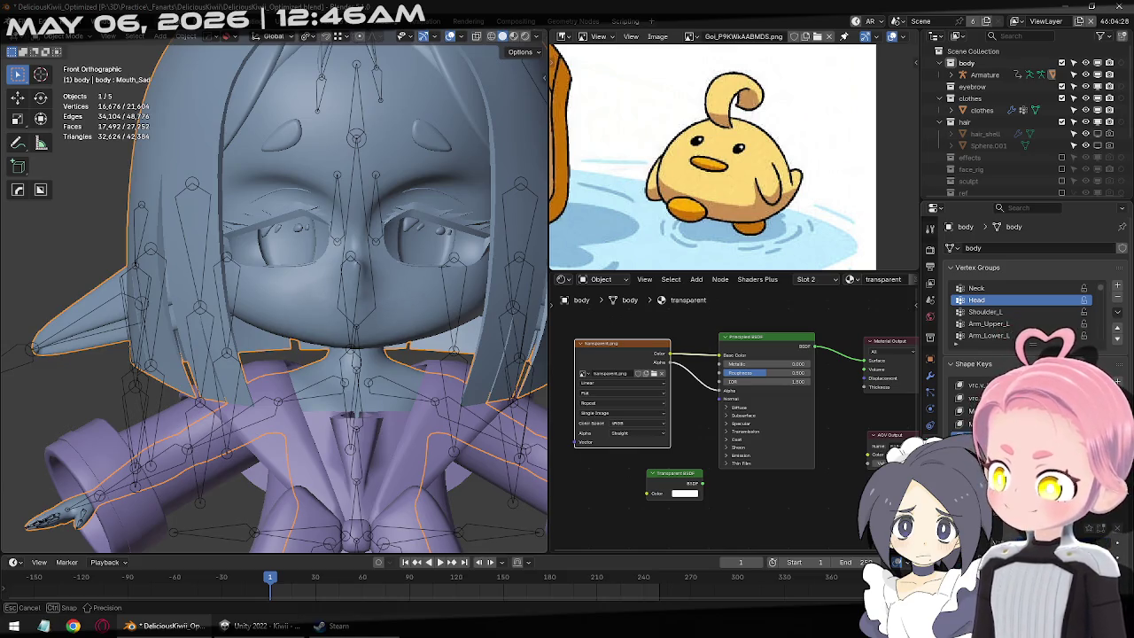
middle_click_drag(445, 304, 399, 337, "shift")
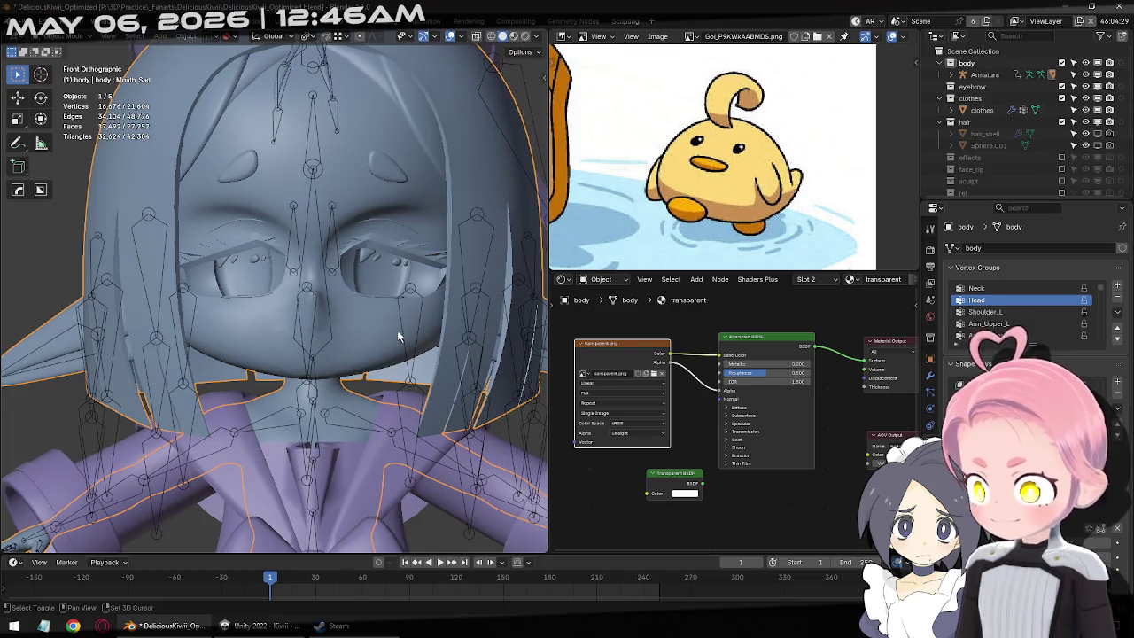
scroll(402, 325, "down", 2)
left_click(500, 222)
key("ctrl+s")
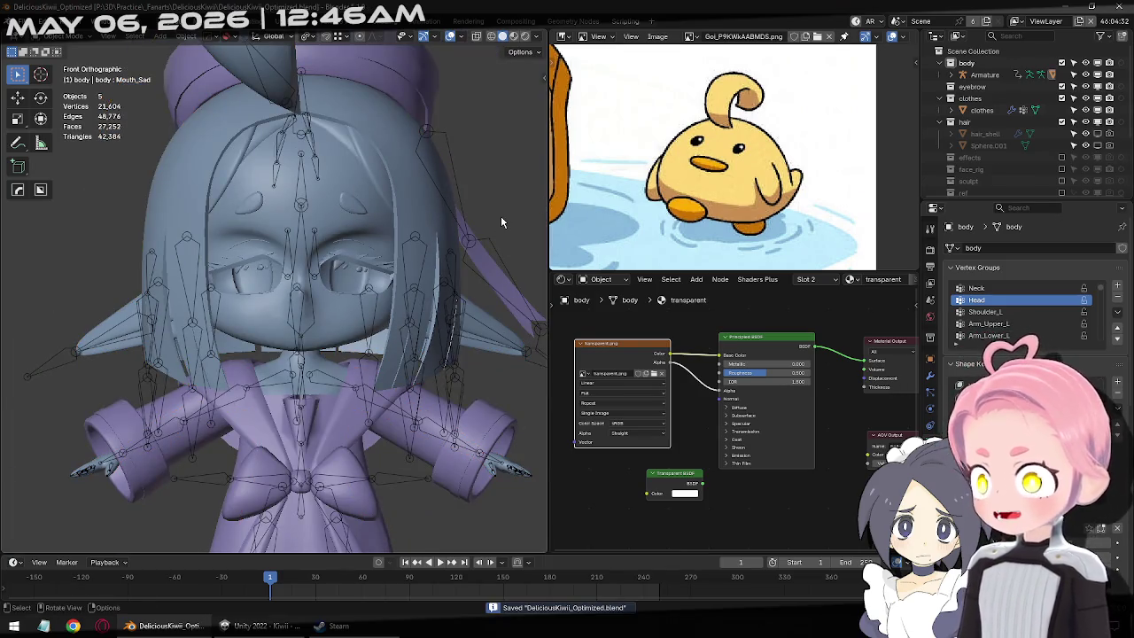
left_click(18, 21)
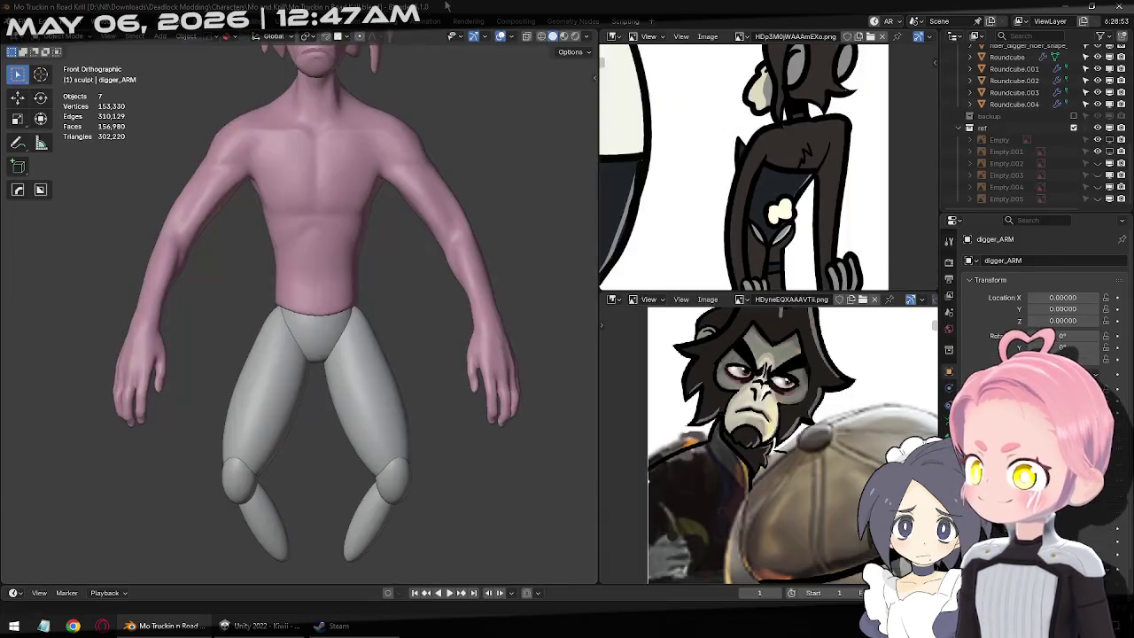
Move the sculpted head about 0.248 units right along X, off the body.
scroll(420, 151, "up", 5, "shift")
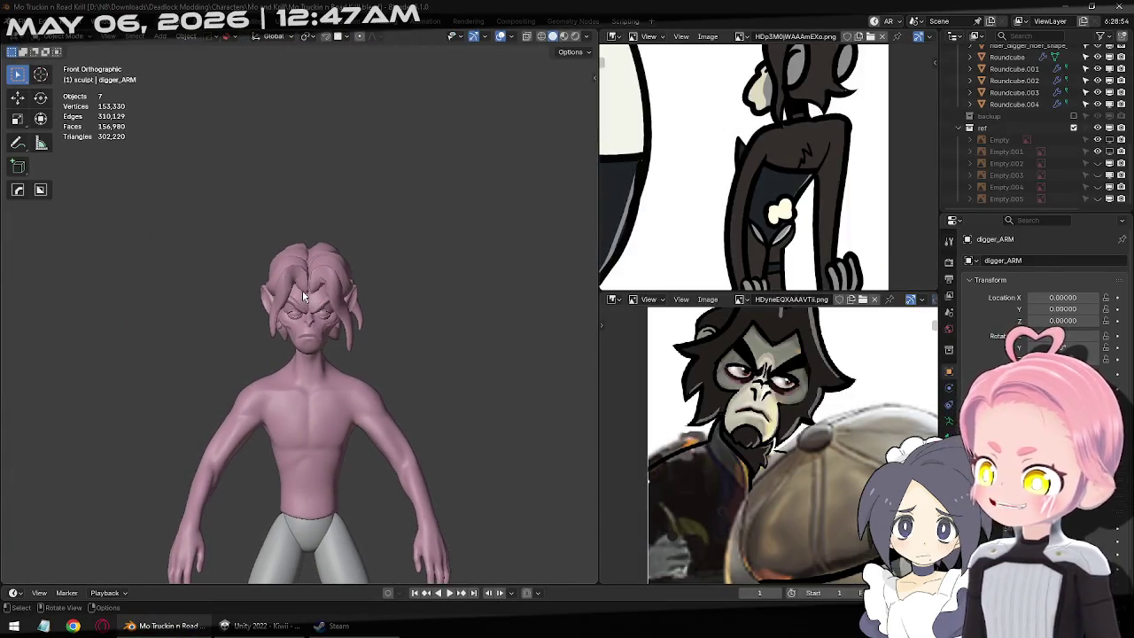
left_click(302, 290)
key("g")
key("x")
left_click(468, 337)
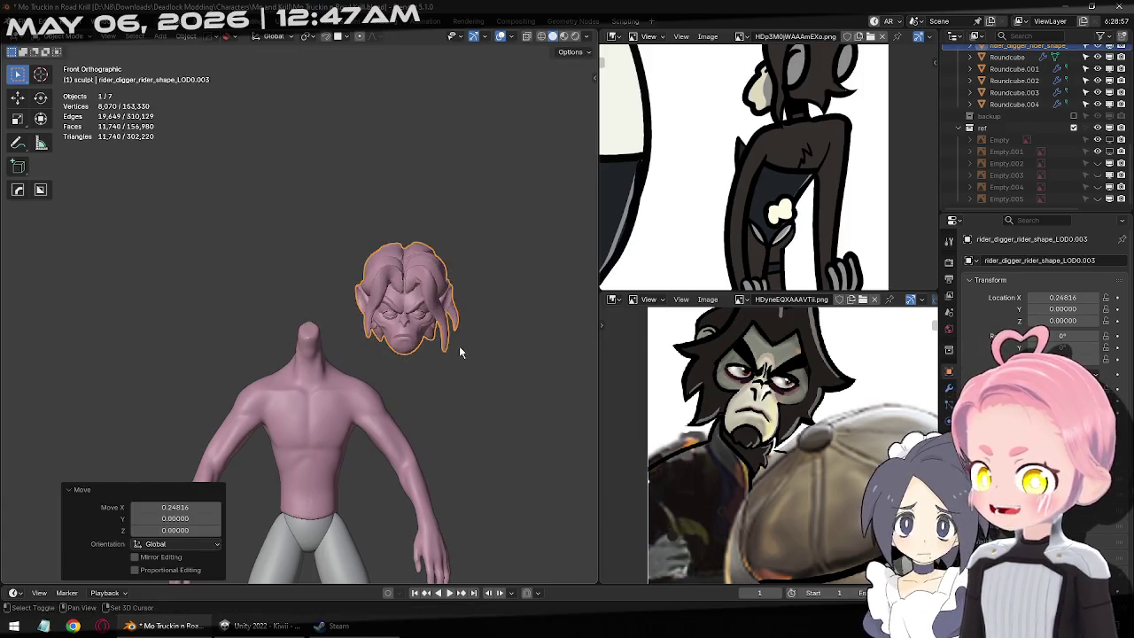
Zoom out and reveal all the hidden objects in the scene.
scroll(478, 293, "up", 3)
scroll(505, 244, "up", 2)
scroll(396, 281, "up", 3)
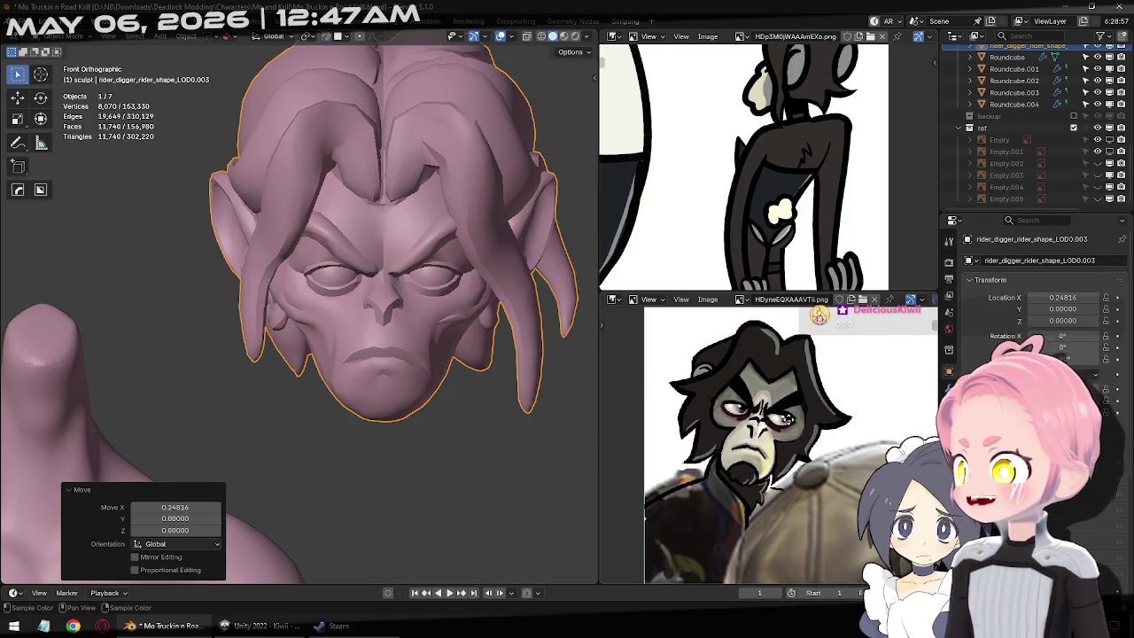
scroll(403, 326, "down", 2)
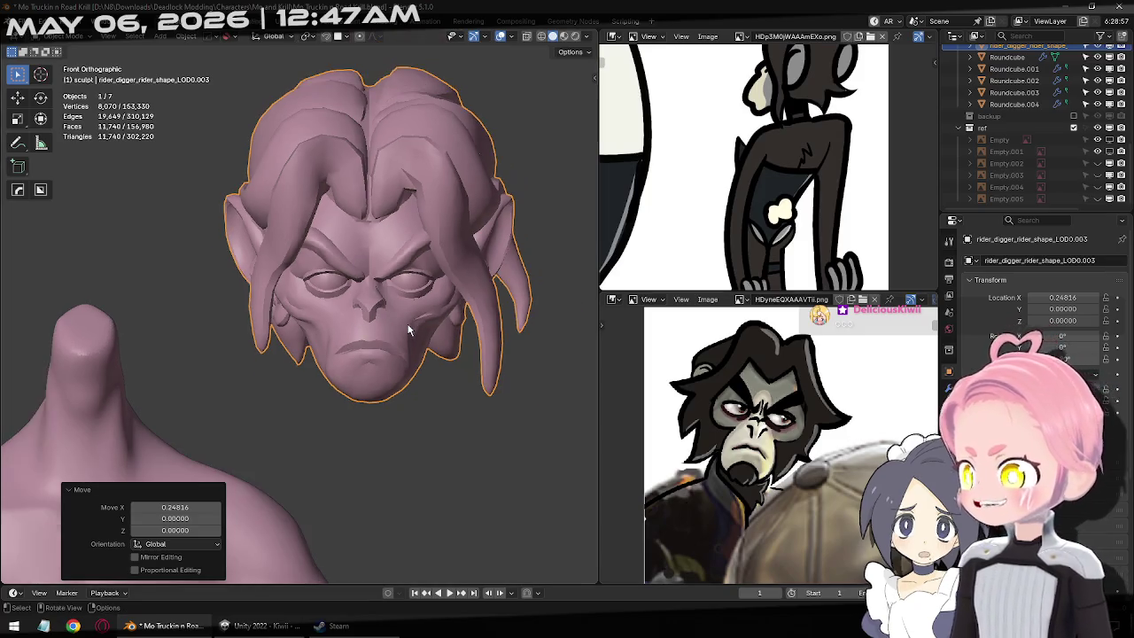
scroll(372, 301, "down", 2)
scroll(343, 277, "down", 3)
key("KP_Divide")
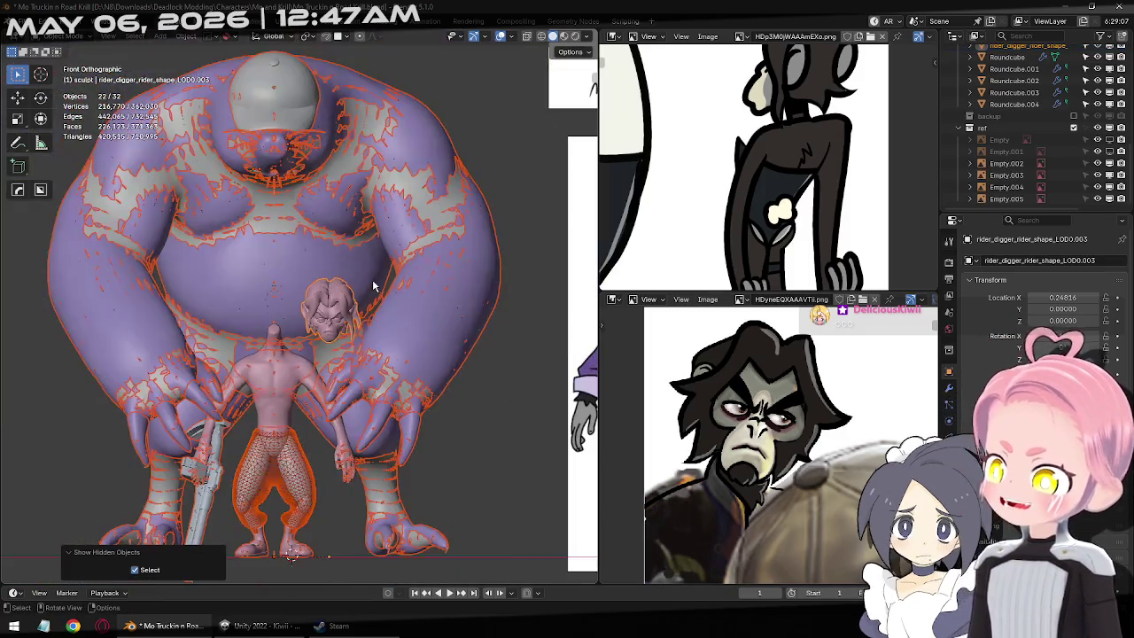
Hide the patterned retopo mesh so the clean grey Mo sculpt shows.
key("alt+a")
left_click(412, 210)
key("h")
left_click(413, 206)
middle_click_drag(413, 206, 462, 230)
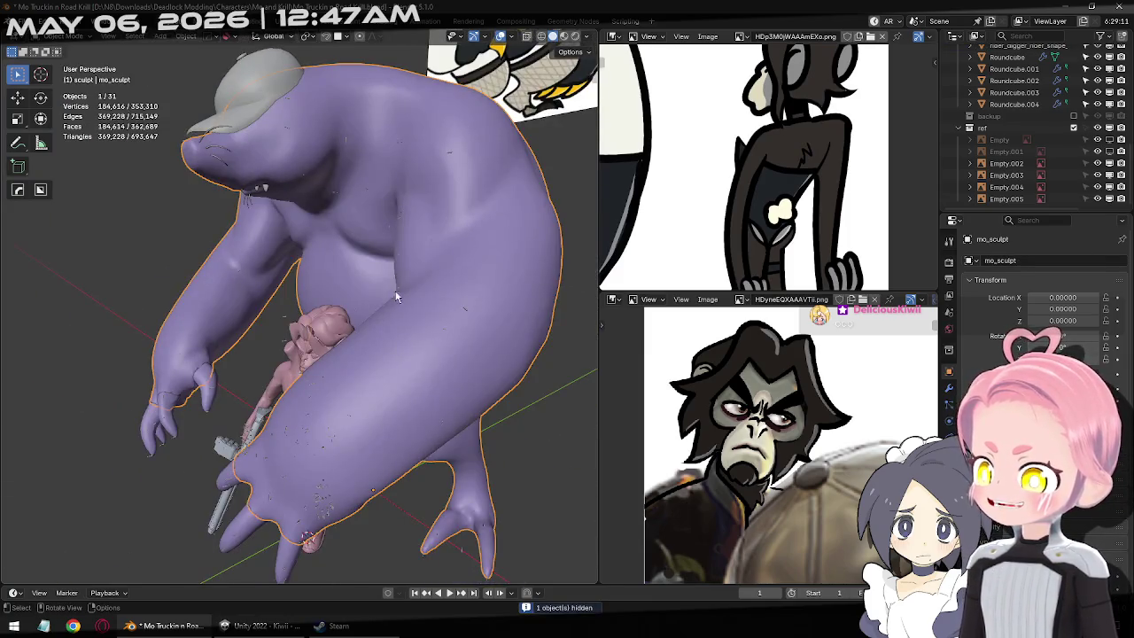
middle_click_drag(396, 298, 468, 283)
key("ctrl+z")
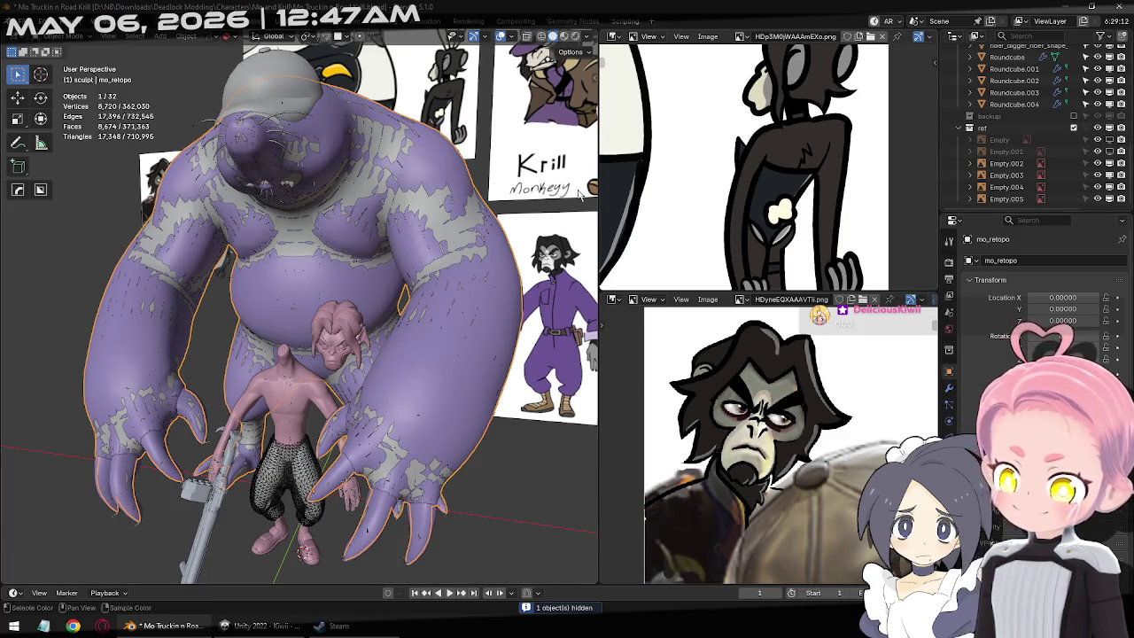
key("ctrl+shift+z")
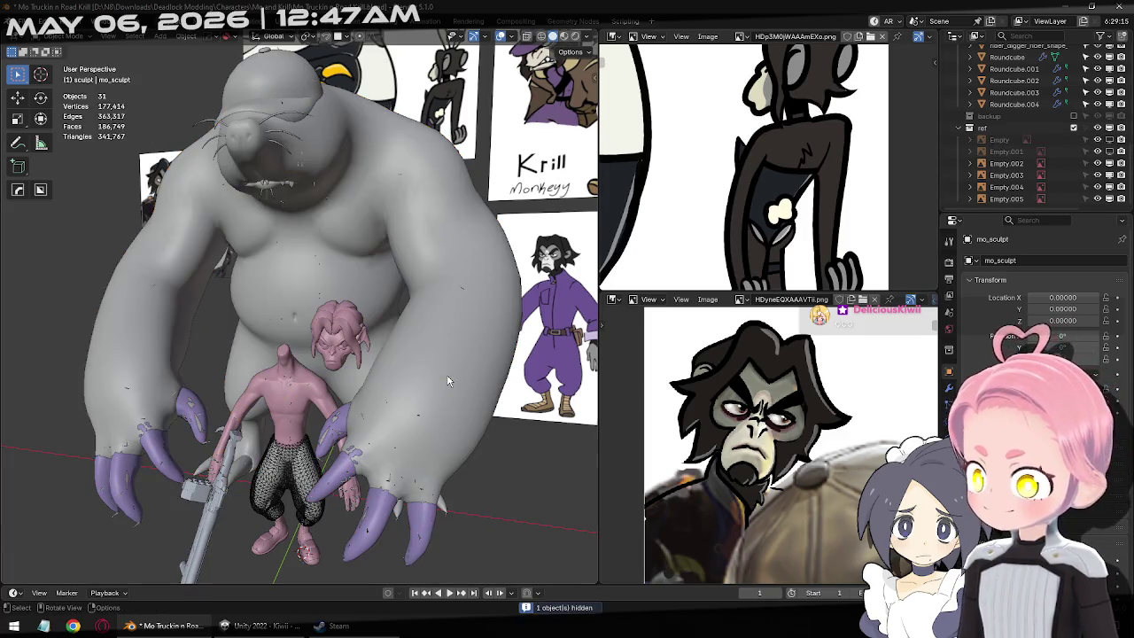
Select Mo's claws and frame both full characters in front orthographic view.
scroll(447, 381, "up", 2)
left_click(319, 348)
scroll(315, 337, "up", 3)
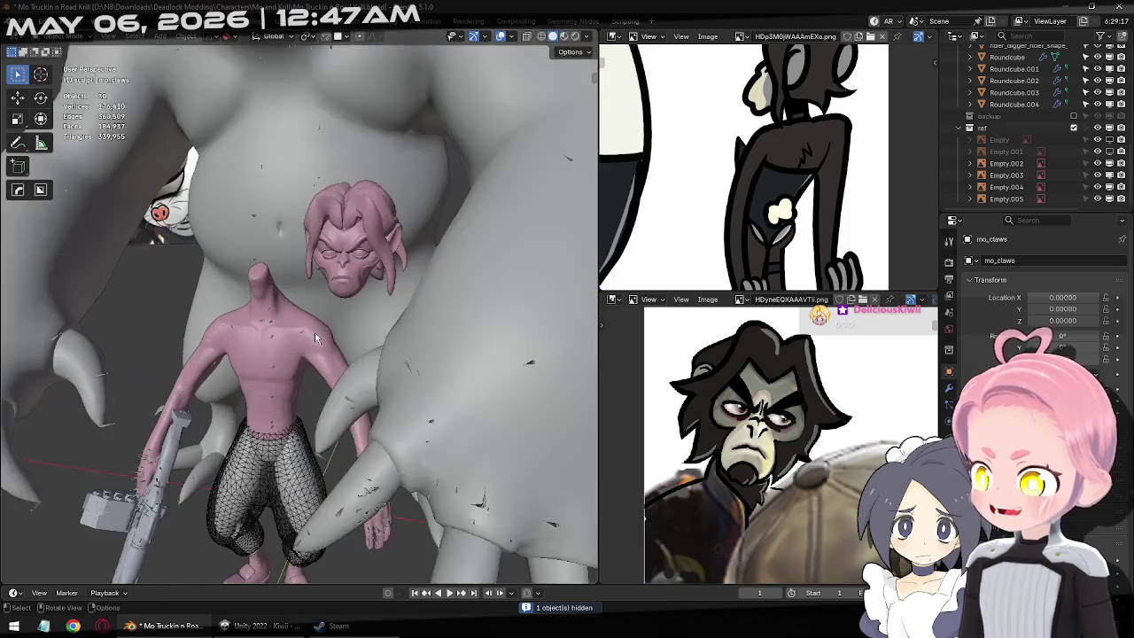
middle_click_drag(315, 337, 352, 314)
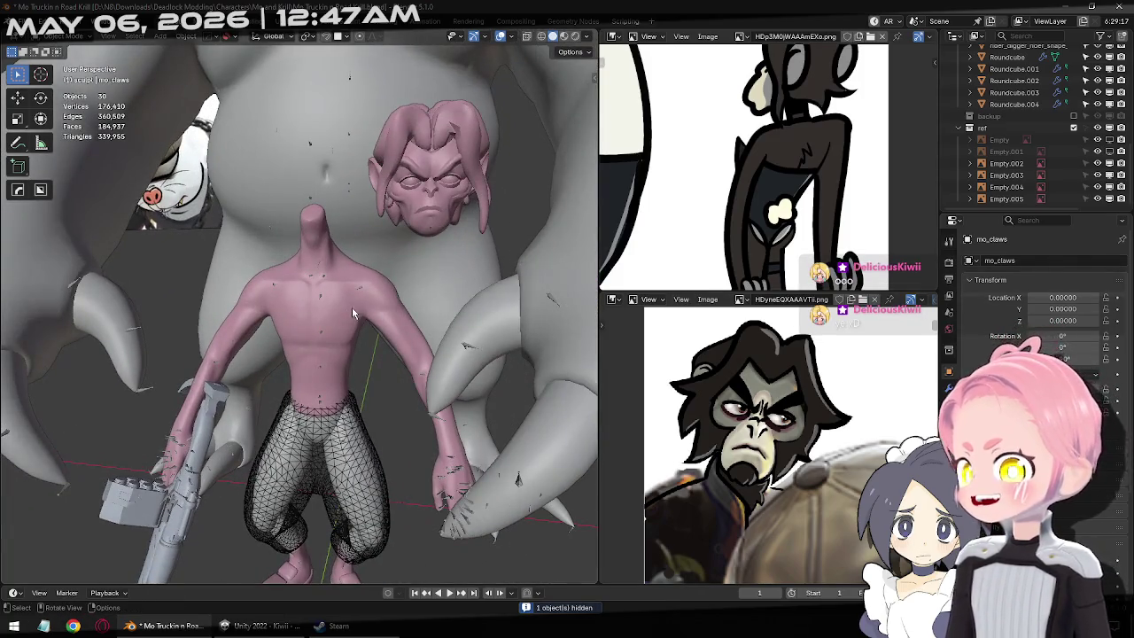
key("KP_1")
key("KP_Decimal")
mouse_move(344, 114)
middle_mouse_down("shift")
mouse_move(421, 280)
mouse_move(395, 236)
middle_mouse_up("shift")
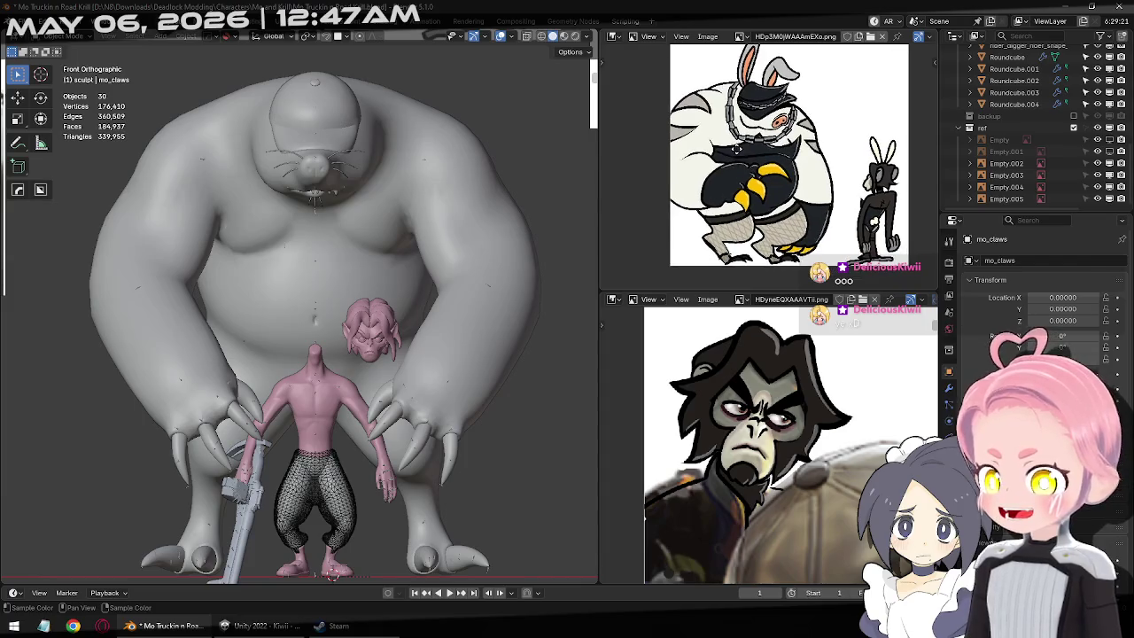
scroll(777, 158, "up", 2)
scroll(775, 156, "up", 1)
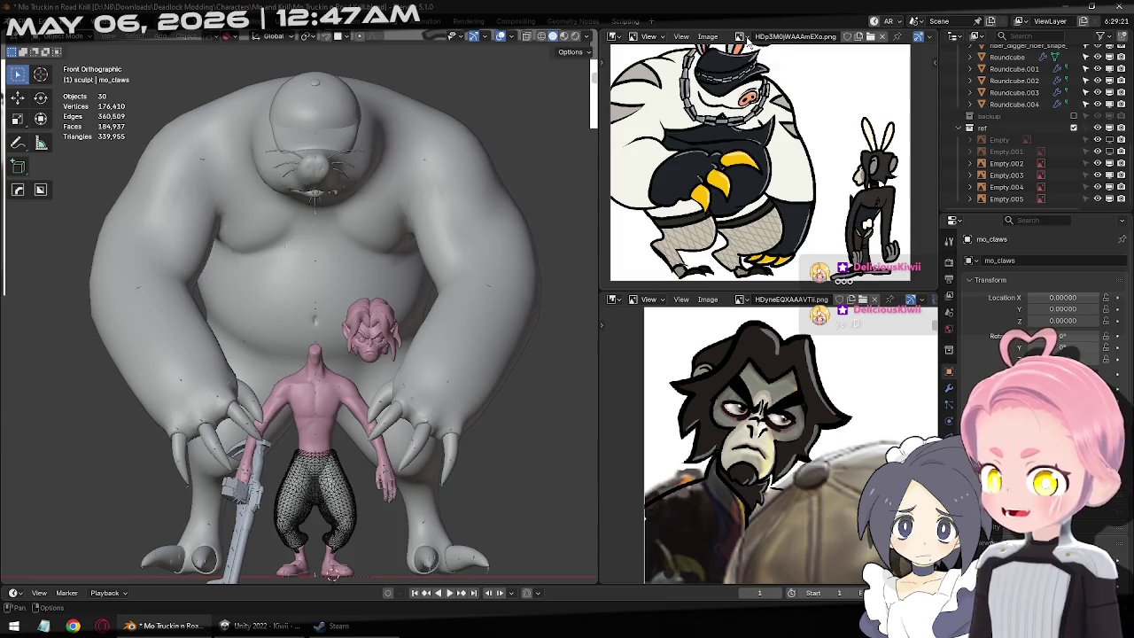
Browse the loaded reference images and zoom the reference image view.
left_click(741, 36)
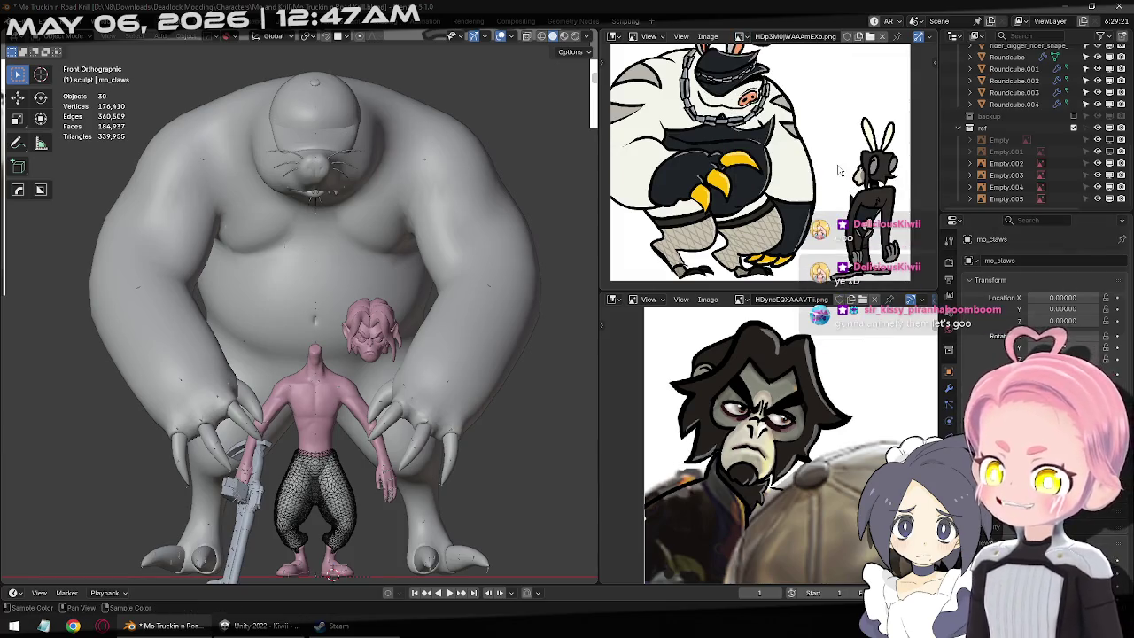
scroll(774, 162, "up", 2)
scroll(773, 162, "up", 2)
scroll(774, 162, "down", 3, "shift")
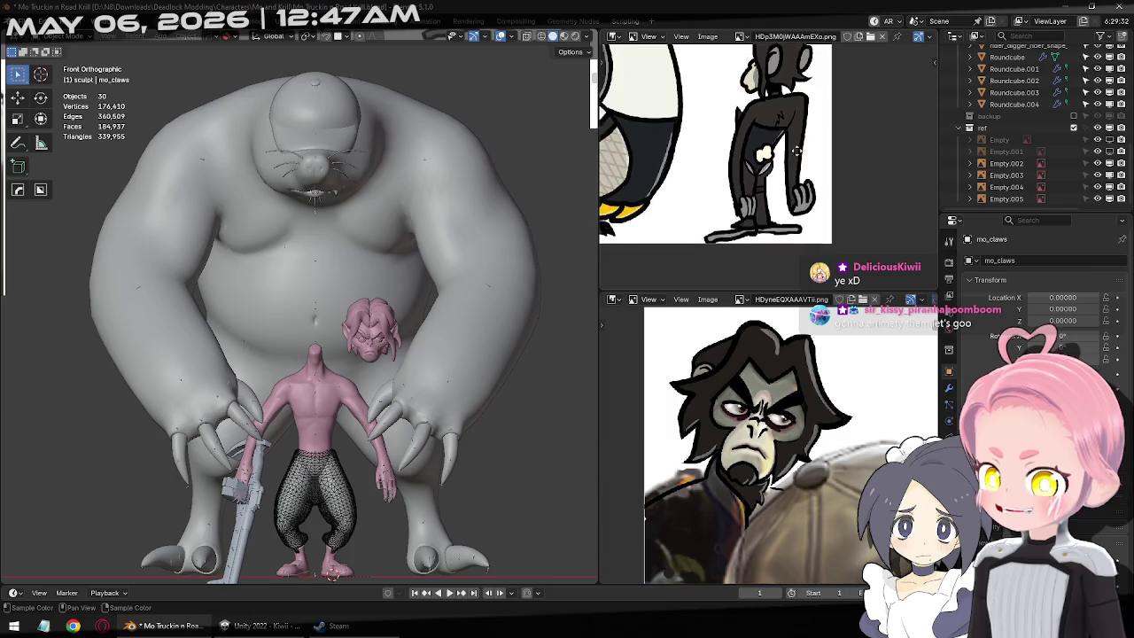
scroll(777, 440, "up", 2)
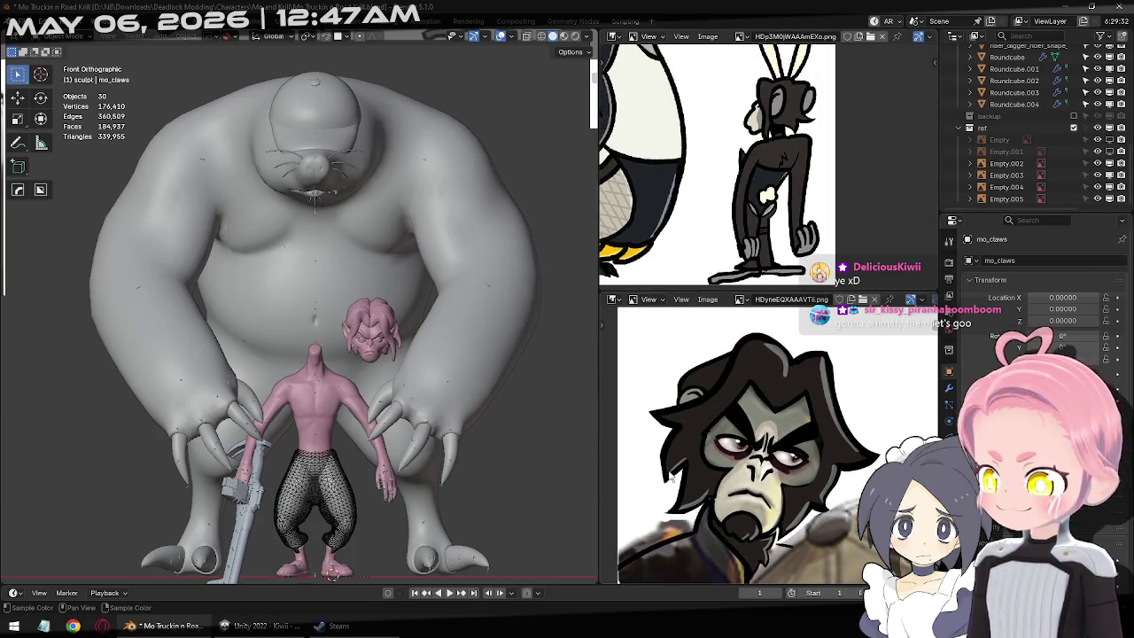
scroll(409, 239, "up", 2)
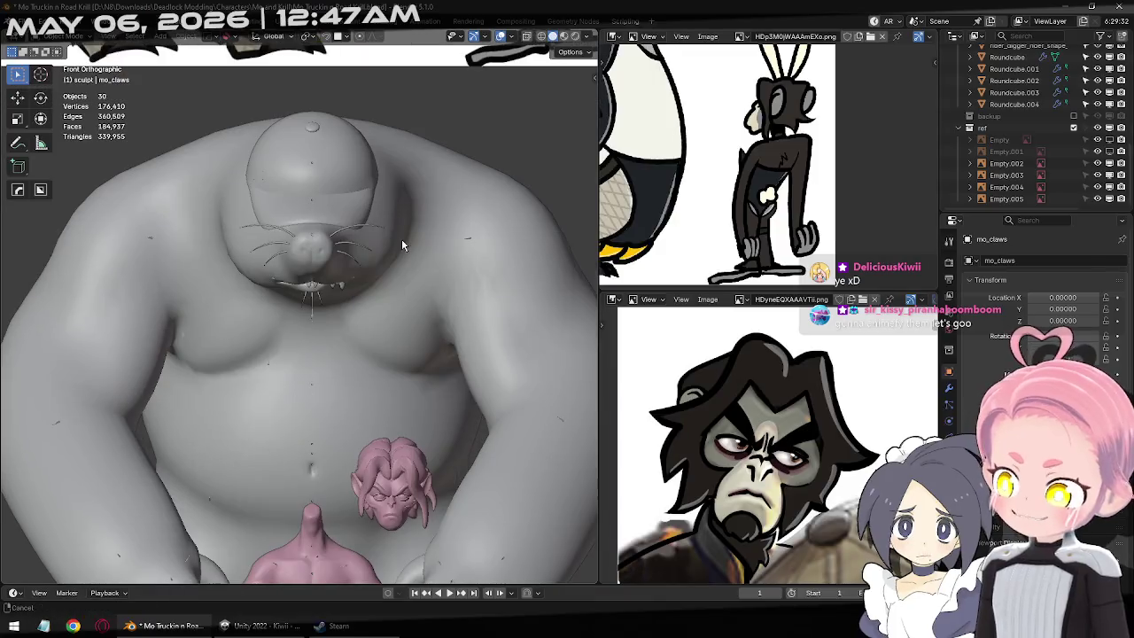
scroll(409, 239, "up", 2)
Orbit around Mo's head and whiskers, recheck the references, and show the backup collection.
middle_click_drag(410, 234, 393, 229)
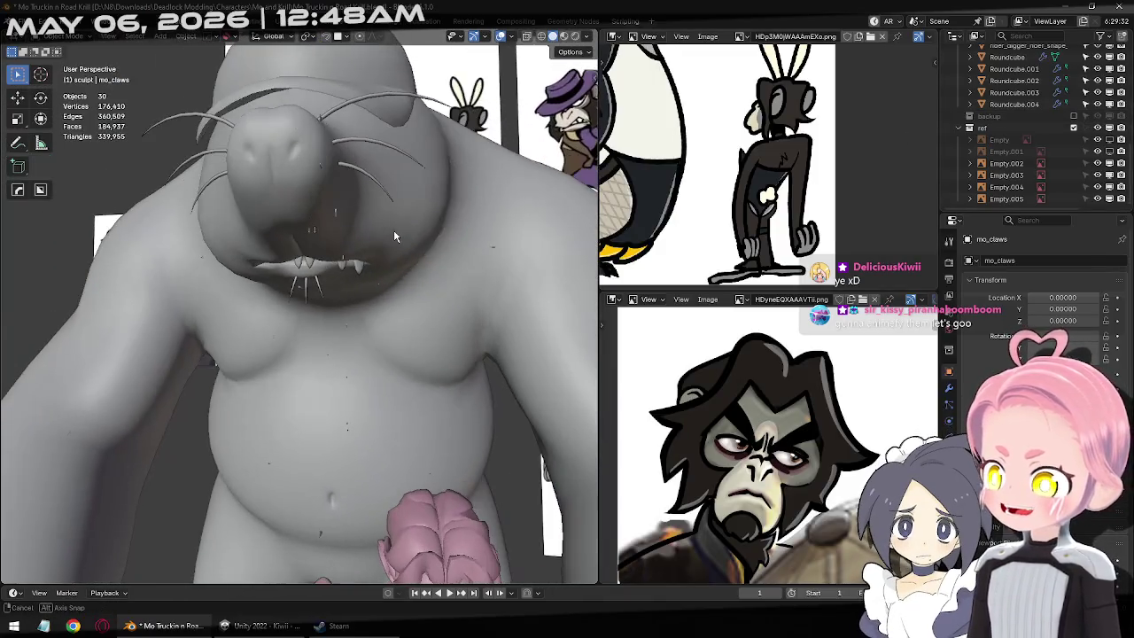
scroll(393, 229, "down", 3)
scroll(718, 133, "down", 1)
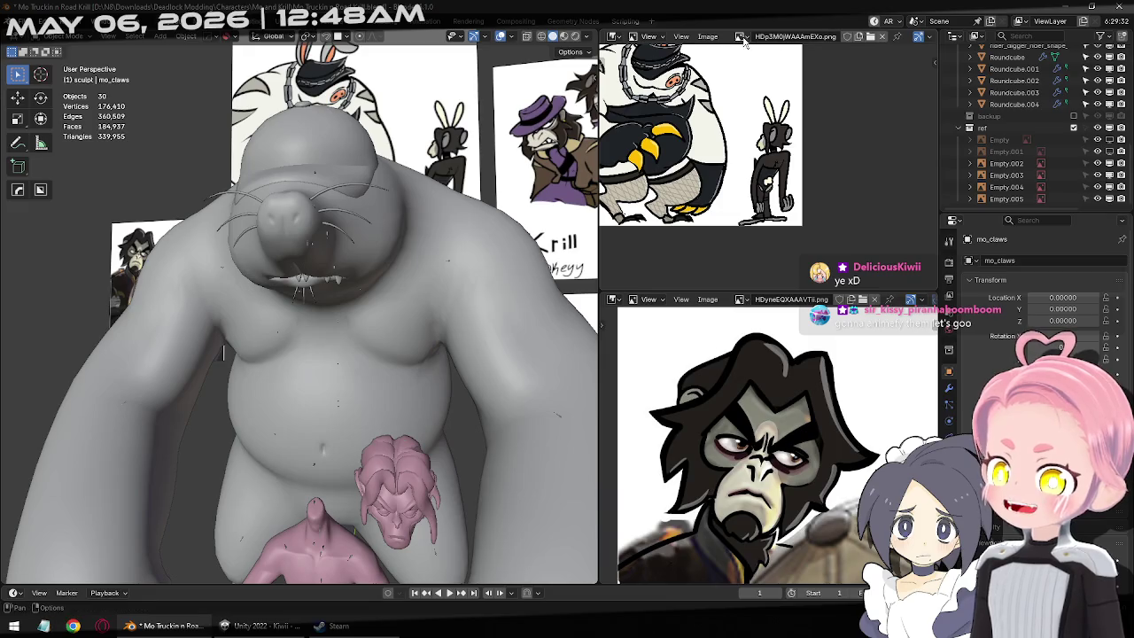
left_click(740, 37)
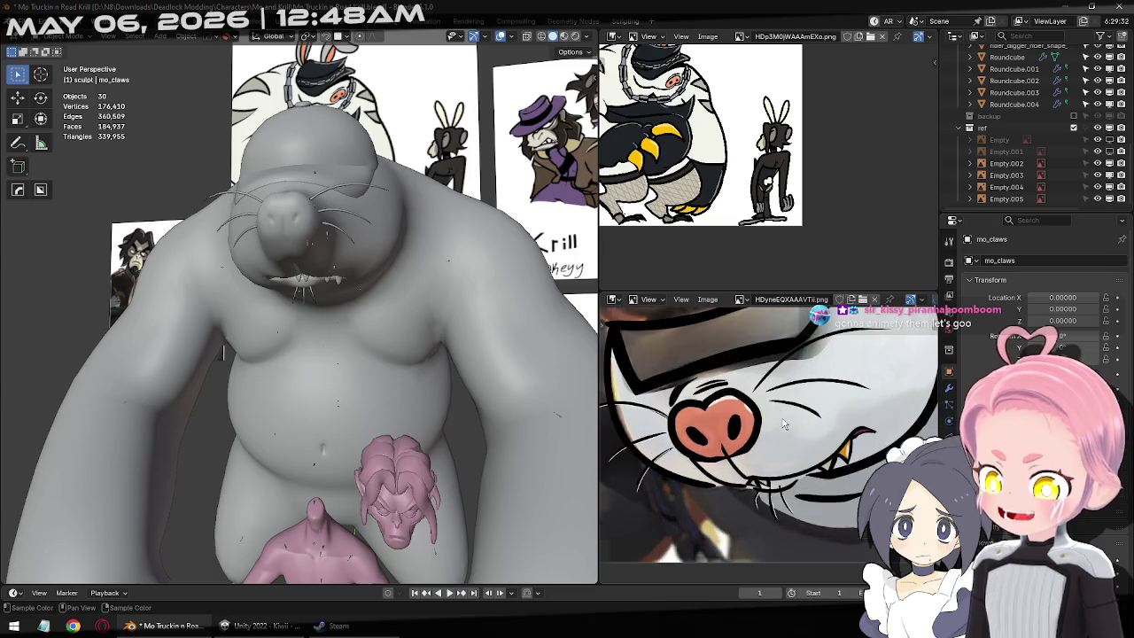
mouse_move(350, 257)
middle_mouse_down()
mouse_move(330, 247)
mouse_move(374, 229)
middle_mouse_up()
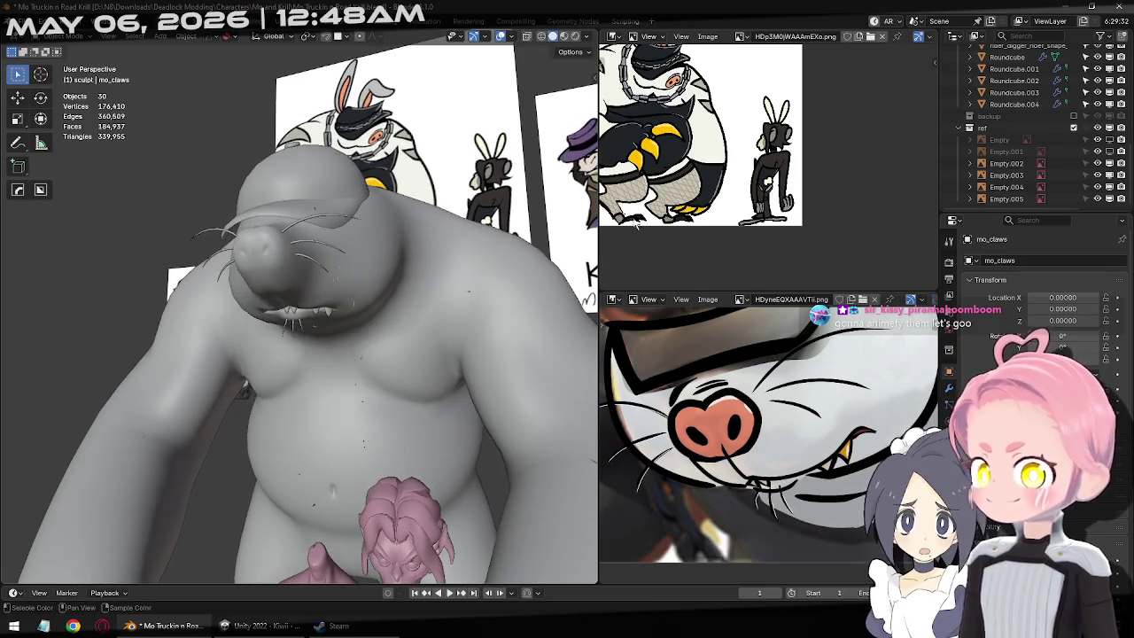
scroll(717, 417, "down", 1)
mouse_move(292, 257)
middle_mouse_down()
mouse_move(238, 269)
mouse_move(265, 222)
middle_mouse_up()
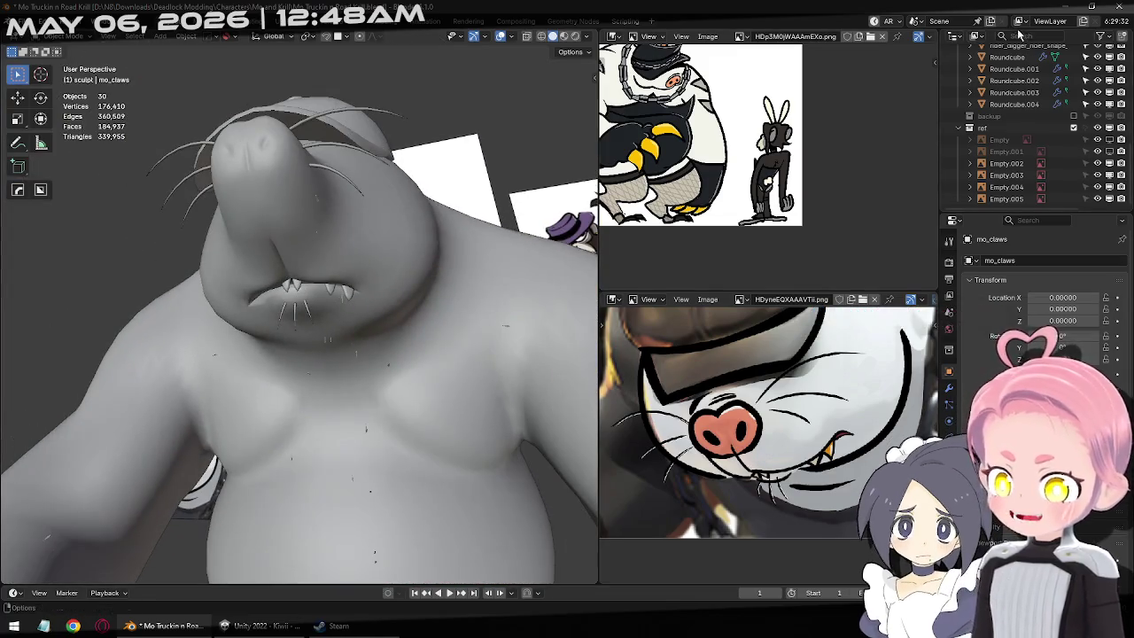
left_click(1074, 116)
Move the clothed body sideways along X to about 1.05.
left_click(390, 302)
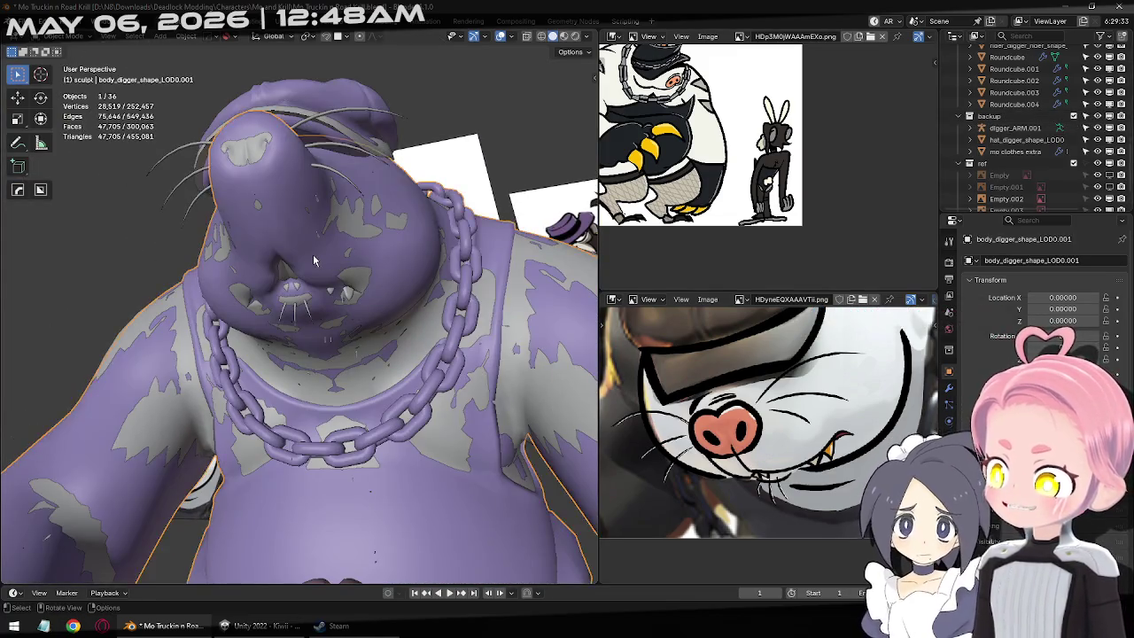
key("g")
key("x")
left_click(286, 237)
mouse_move(285, 237)
middle_mouse_down()
mouse_move(352, 273)
mouse_move(350, 235)
mouse_move(207, 184)
middle_mouse_up()
key("g")
key("x")
left_click(354, 253)
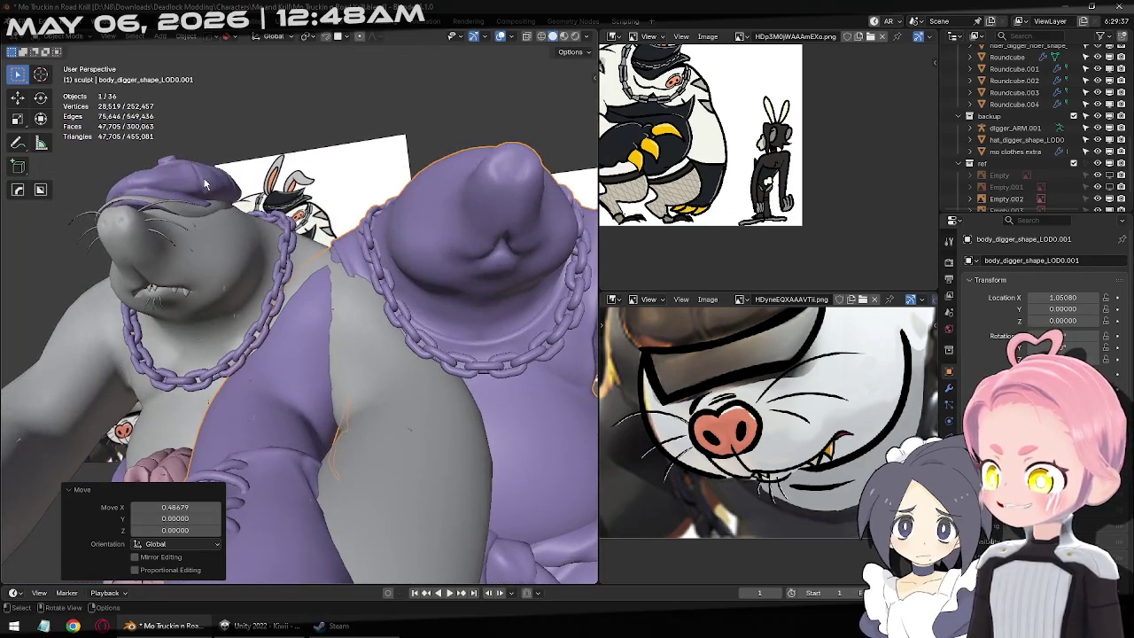
Move the purple hat along X onto the clothed body and view it in Material Preview.
left_click(206, 184)
key("g")
key("x")
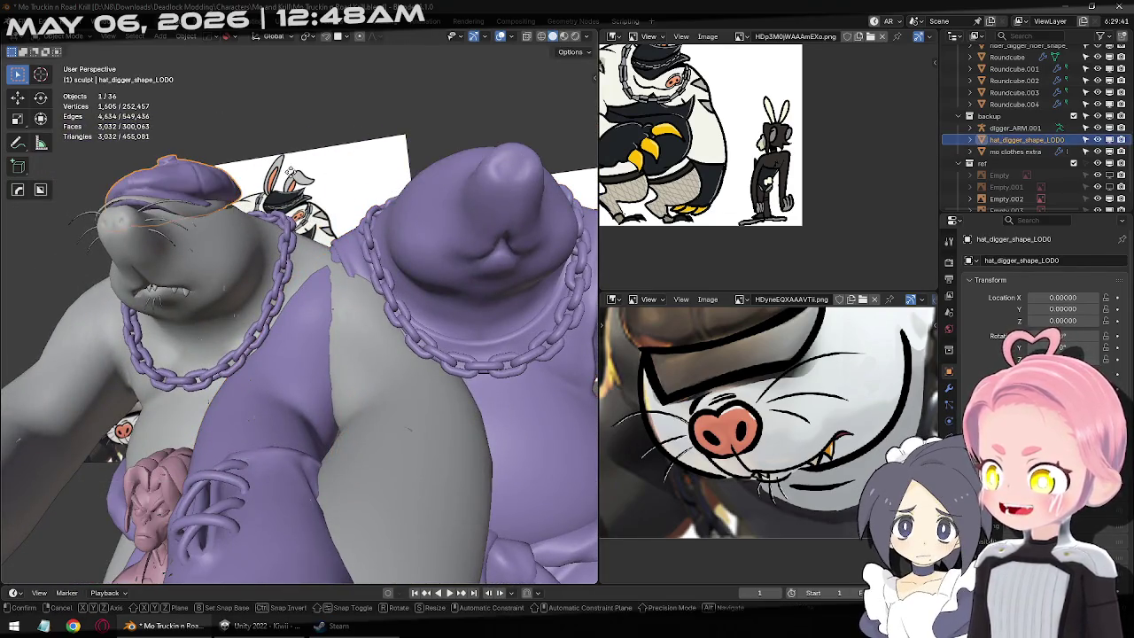
left_click(585, 183)
key("z")
mouse_move(506, 206)
middle_mouse_down()
mouse_move(420, 236)
mouse_move(425, 248)
mouse_move(259, 250)
mouse_move(373, 250)
mouse_move(368, 222)
mouse_move(342, 265)
mouse_move(389, 287)
mouse_move(286, 271)
mouse_move(342, 269)
mouse_move(330, 216)
mouse_move(278, 231)
mouse_move(239, 175)
mouse_move(311, 270)
middle_mouse_up()
scroll(319, 283, "up", 3)
scroll(336, 297, "up", 3)
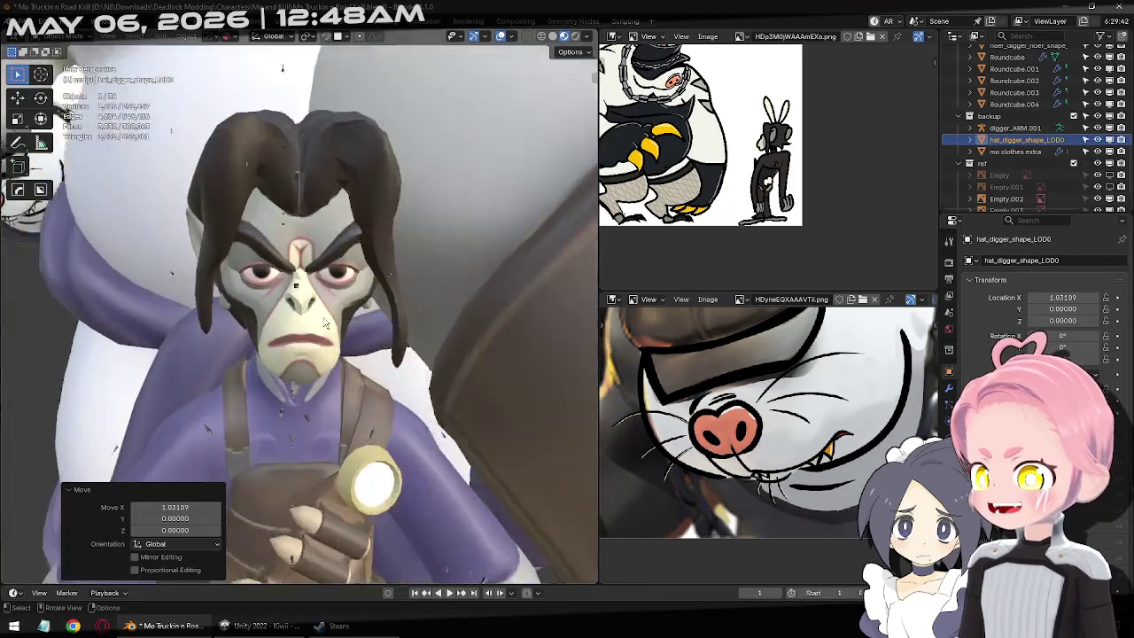
Orbit and zoom in on the sculpted monkey's face to compare it with the reference drawing.
scroll(352, 307, "up", 3)
mouse_move(352, 306)
middle_mouse_down()
mouse_move(266, 355)
mouse_move(31, 384)
middle_mouse_up()
scroll(536, 355, "up", 5)
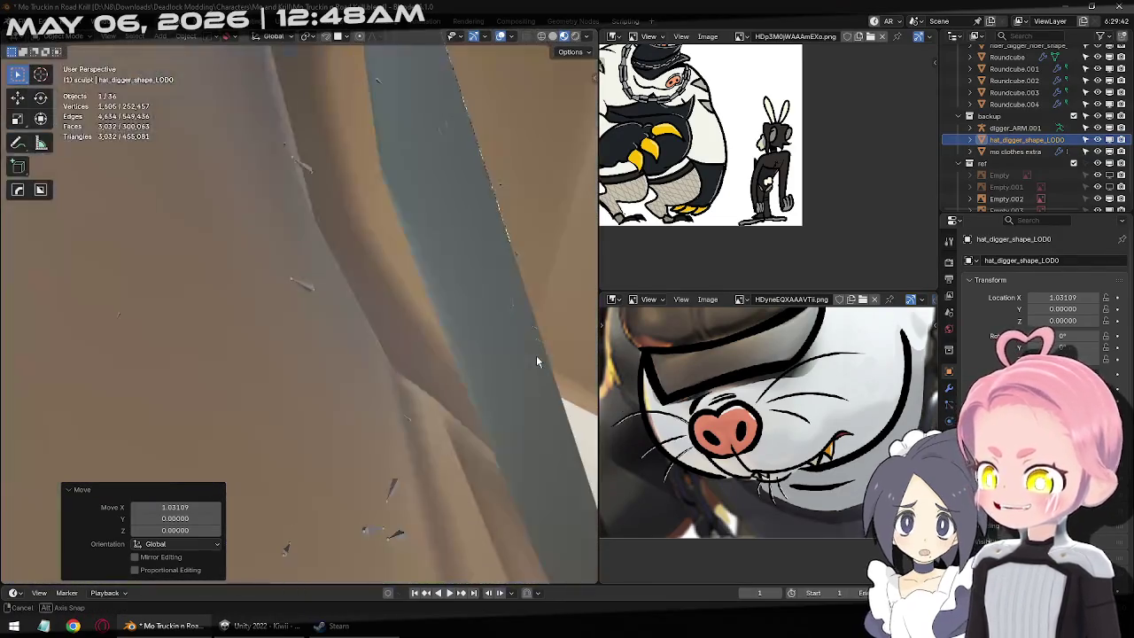
scroll(586, 394, "down", 5)
scroll(780, 425, "down", 5)
scroll(815, 434, "up", 2)
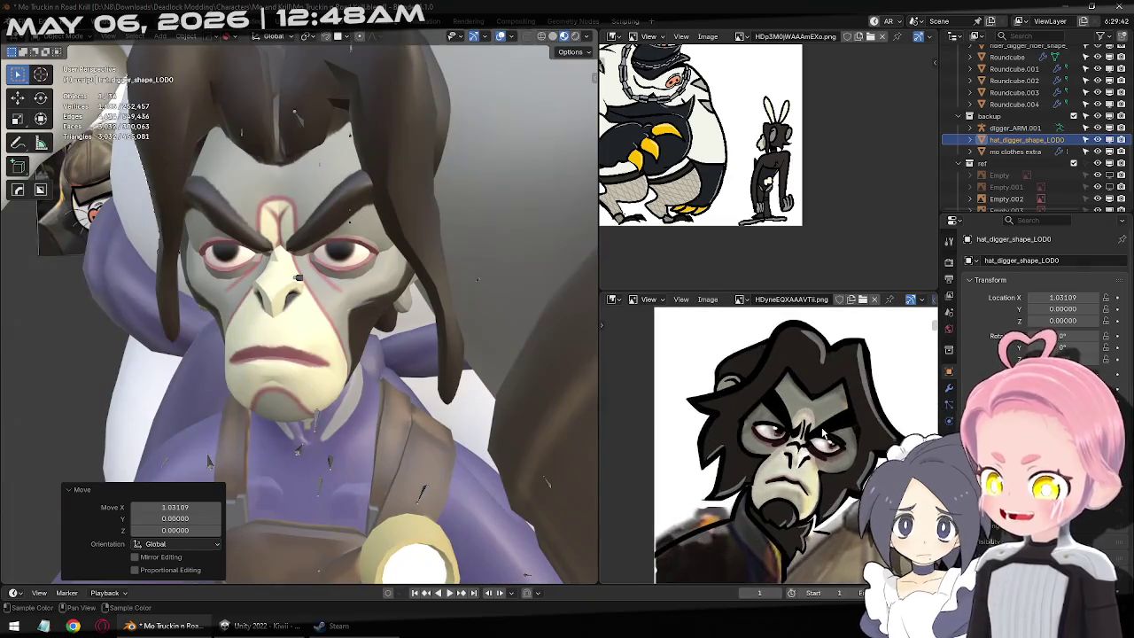
scroll(821, 436, "up", 2)
scroll(276, 255, "up", 2)
middle_click_drag(275, 255, 310, 244)
scroll(317, 243, "down", 2)
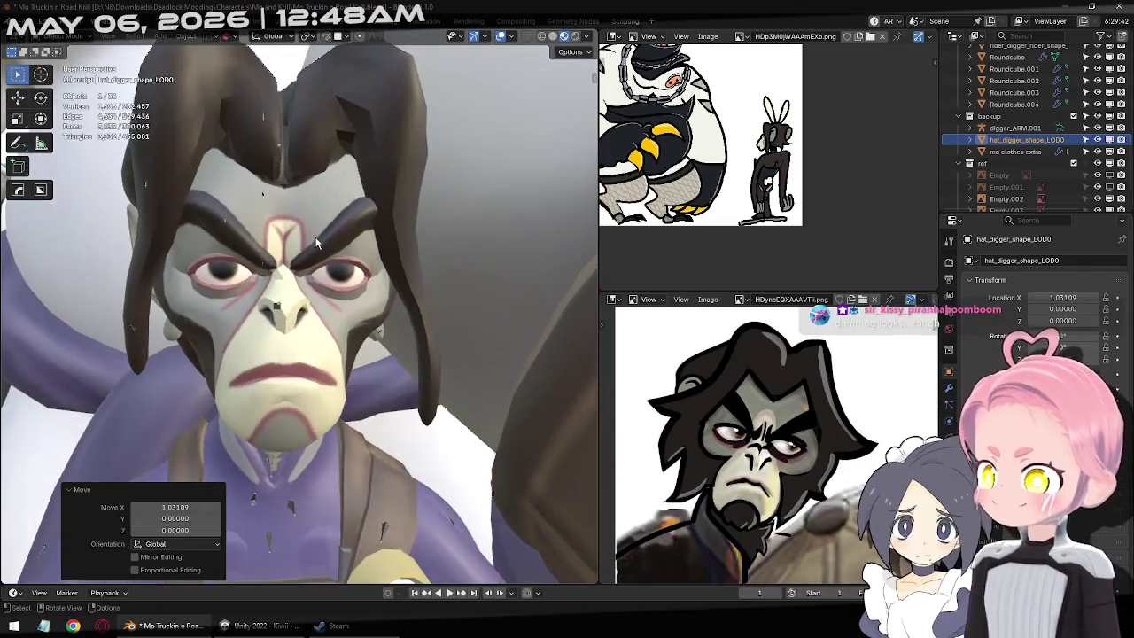
scroll(352, 233, "down", 2)
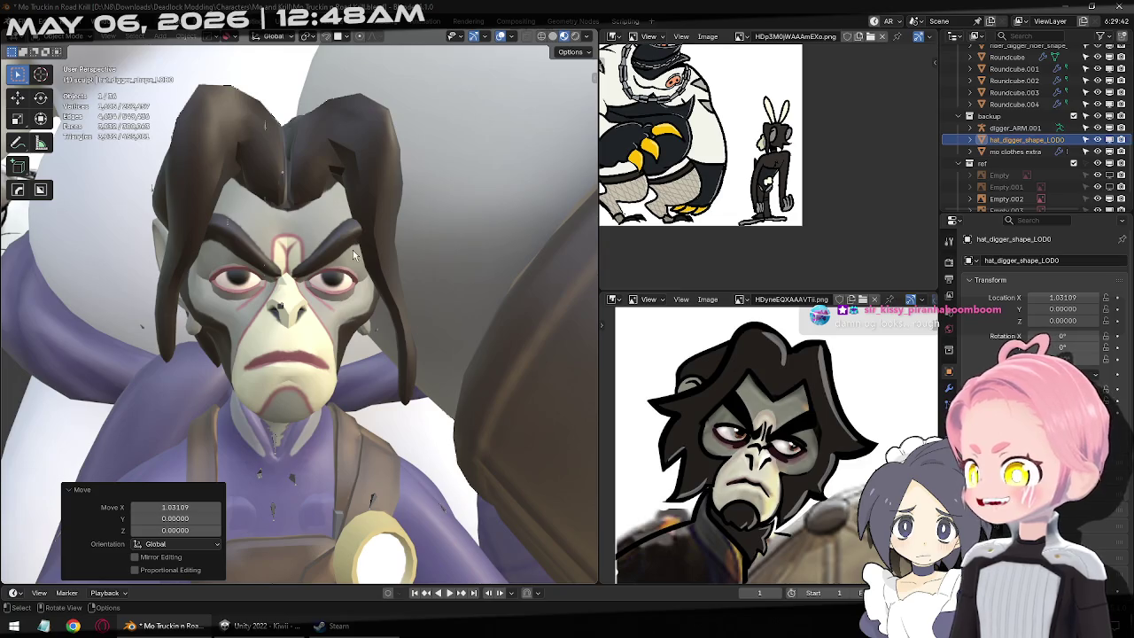
scroll(352, 254, "up", 2)
scroll(369, 264, "up", 1)
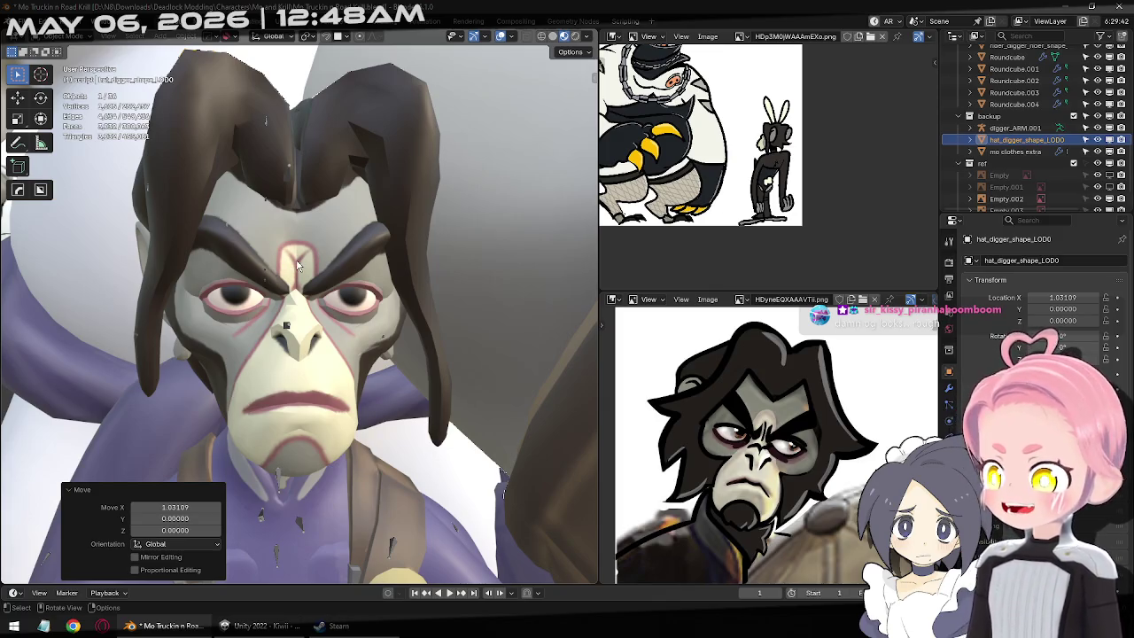
key("shift")
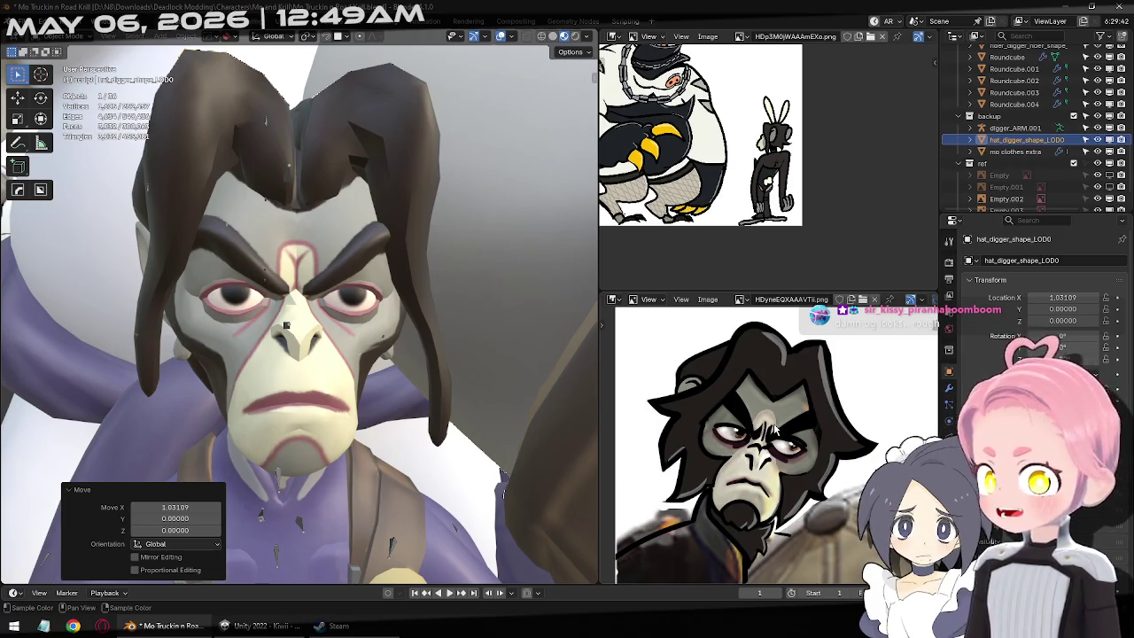
Orbit out to a high side view and select the large digger creature's body.
mouse_move(544, 317)
middle_mouse_down()
mouse_move(201, 298)
mouse_move(275, 244)
middle_mouse_up()
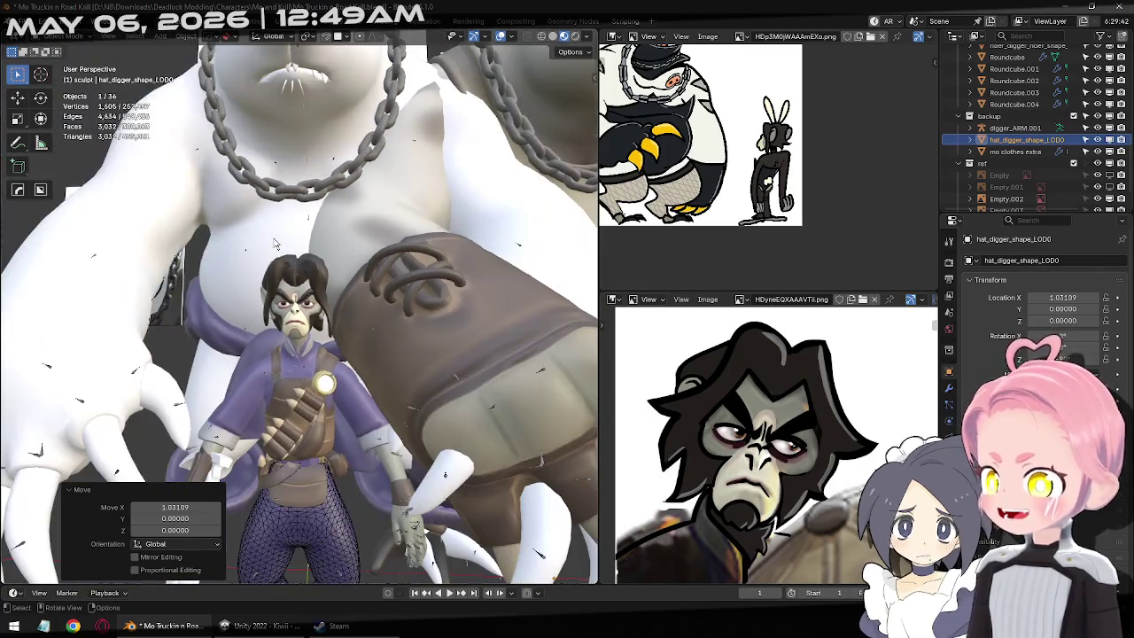
scroll(275, 244, "down", 4)
left_click(359, 280)
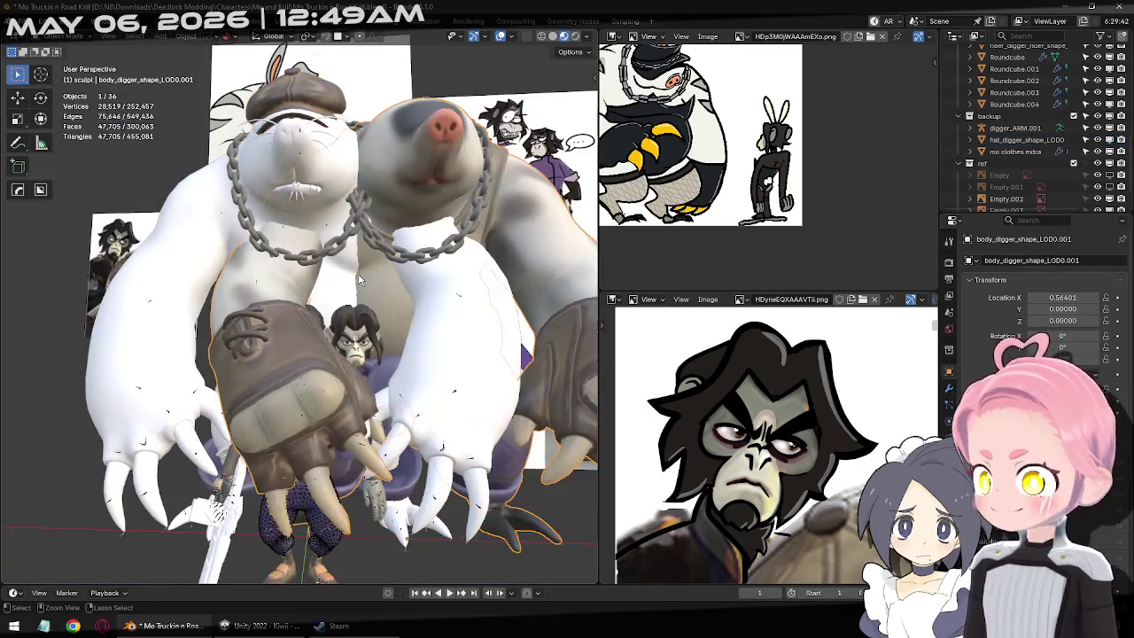
Hide the backup collection and isolate the rider's head and body in local view.
left_click(335, 376)
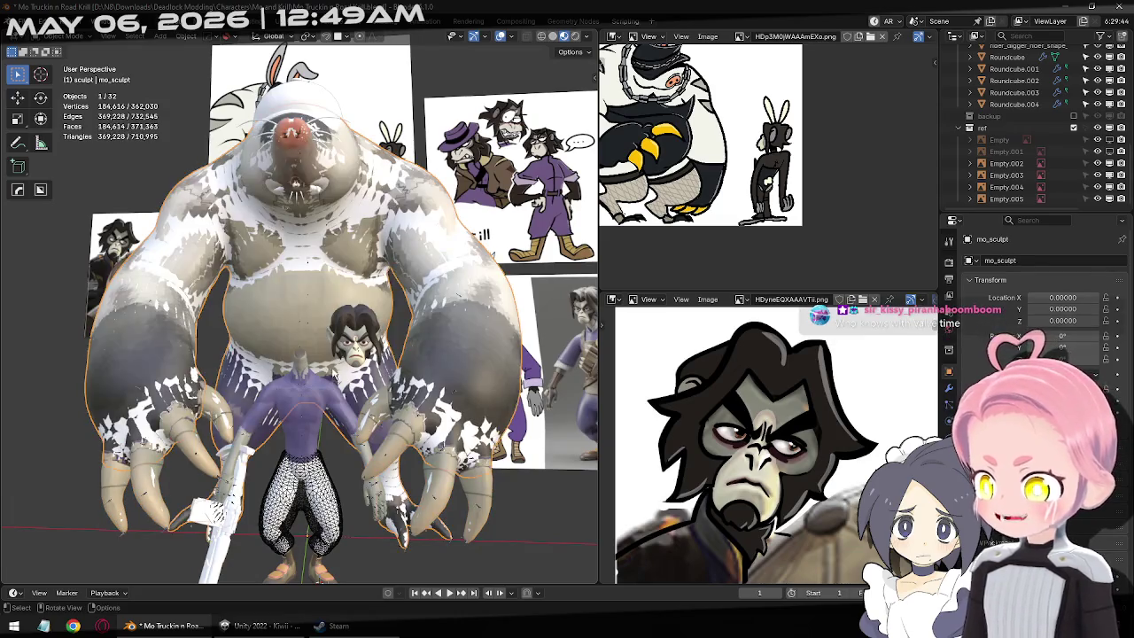
key("ctrl+z")
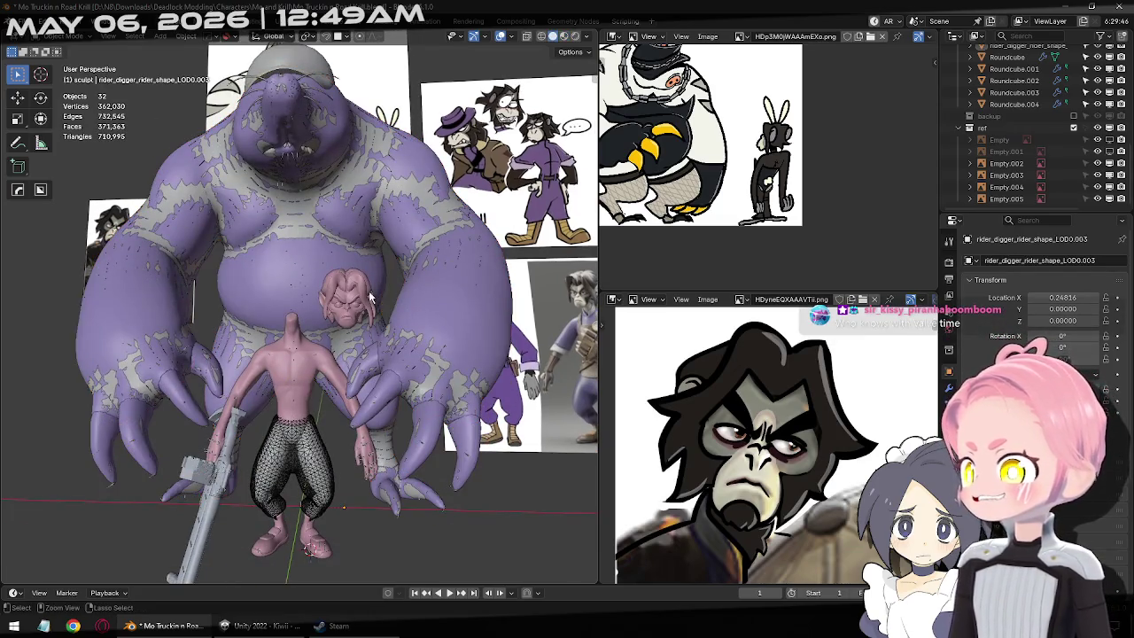
key("ctrl+z")
key("slash")
Snap the rider's detached head back onto the body with Alt+G and view it from the front.
left_click(371, 297)
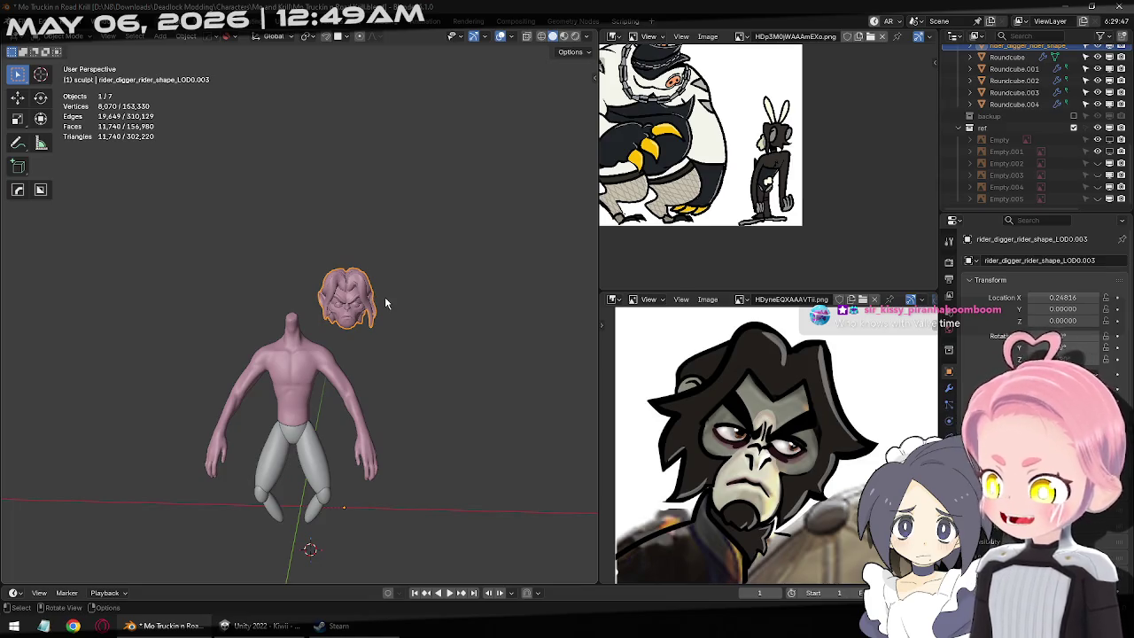
key("alt+g")
key("KP_1")
scroll(393, 265, "up", 3)
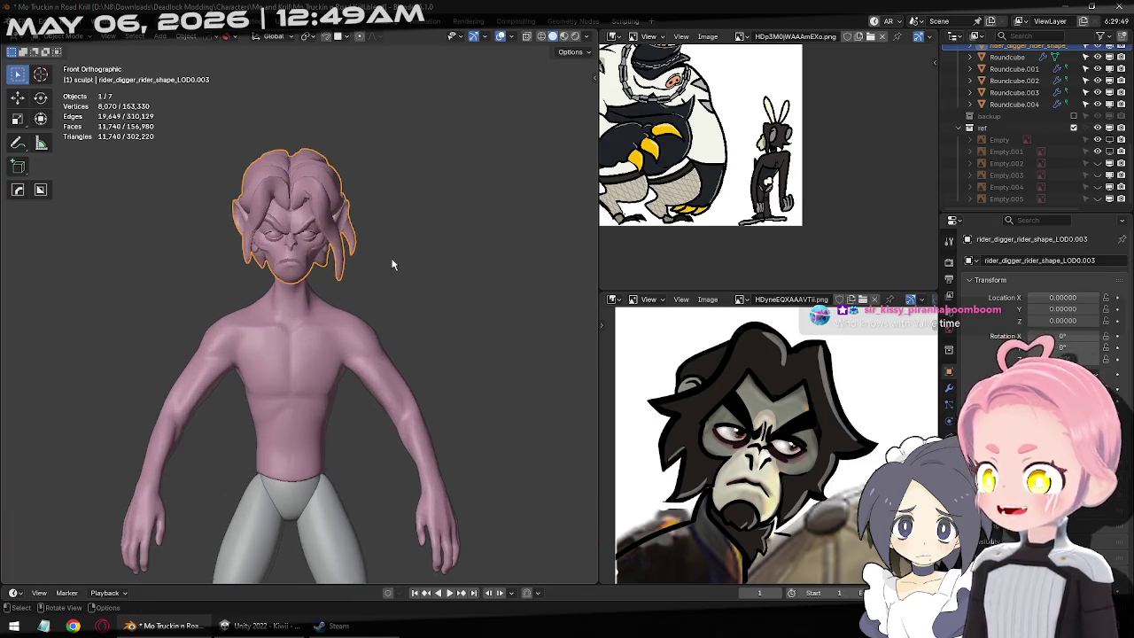
middle_click_drag(393, 263, 426, 283, "shift")
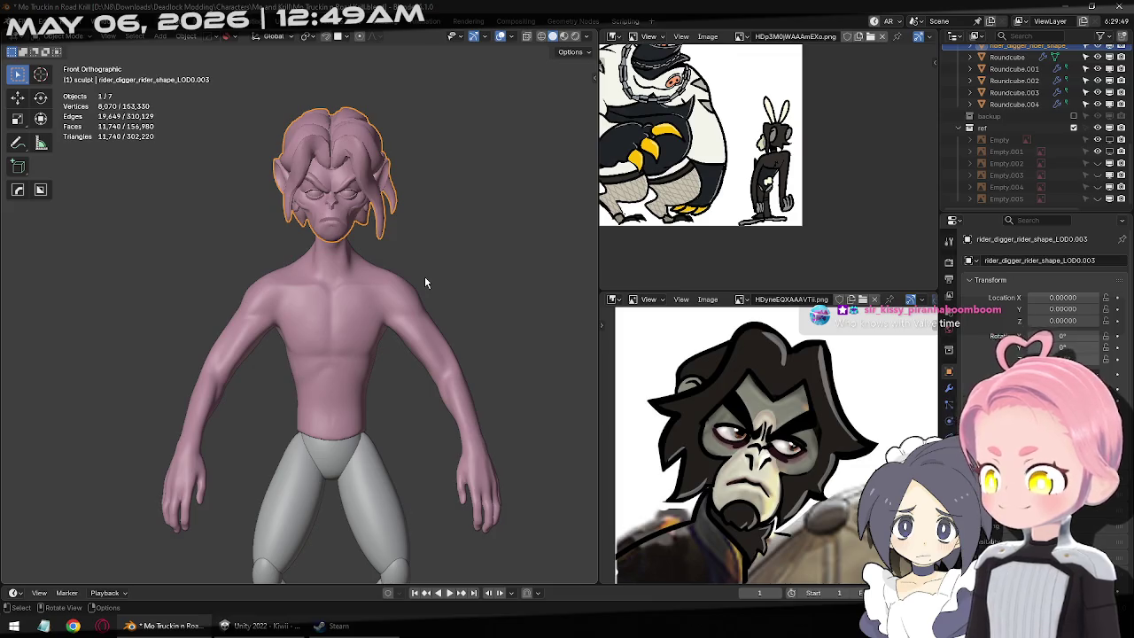
scroll(425, 276, "down", 2)
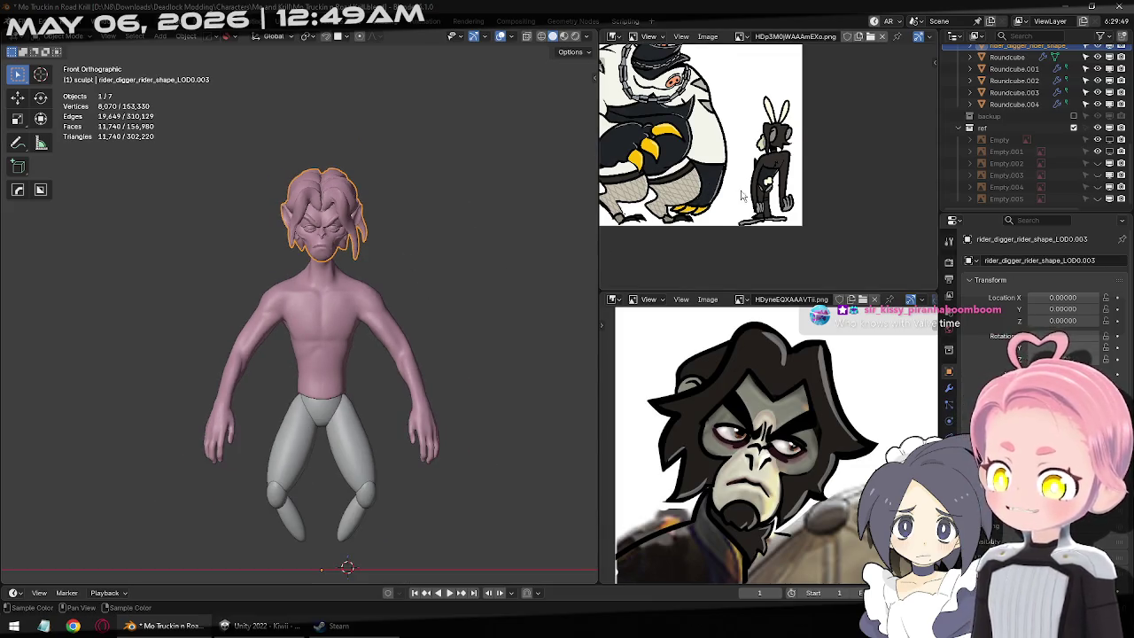
scroll(742, 195, "up", 1)
scroll(742, 193, "up", 1)
scroll(744, 186, "up", 1)
scroll(748, 177, "up", 1)
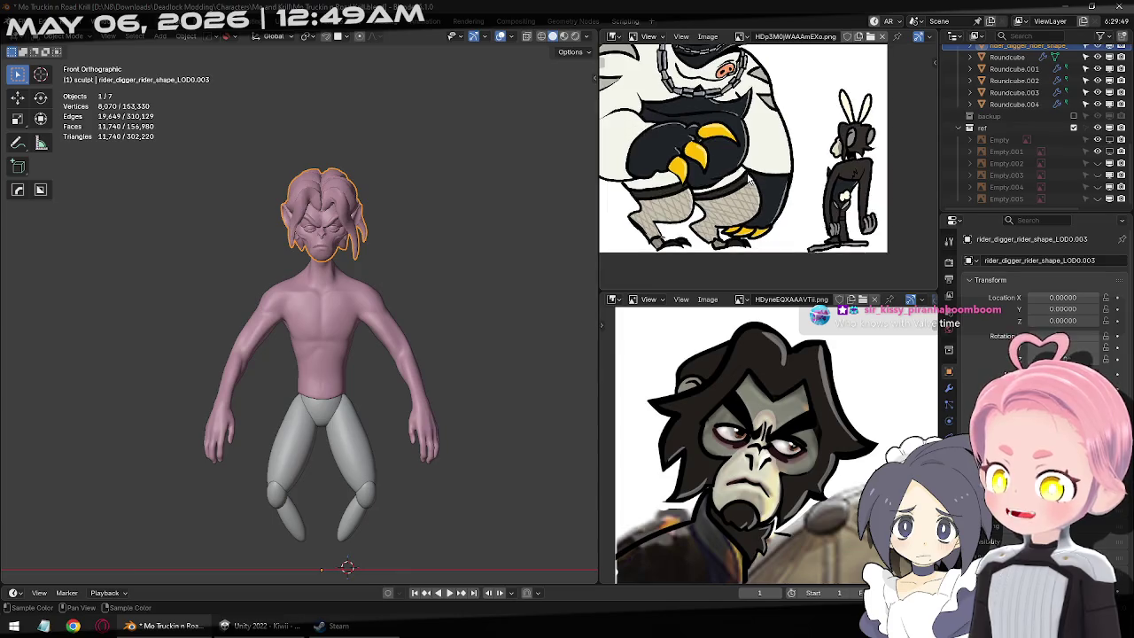
Show the HDyneEQXAAAVTIi.png reference in the upper Image Editor beside the sculpt.
scroll(749, 177, "down", 1)
scroll(703, 164, "up", 1)
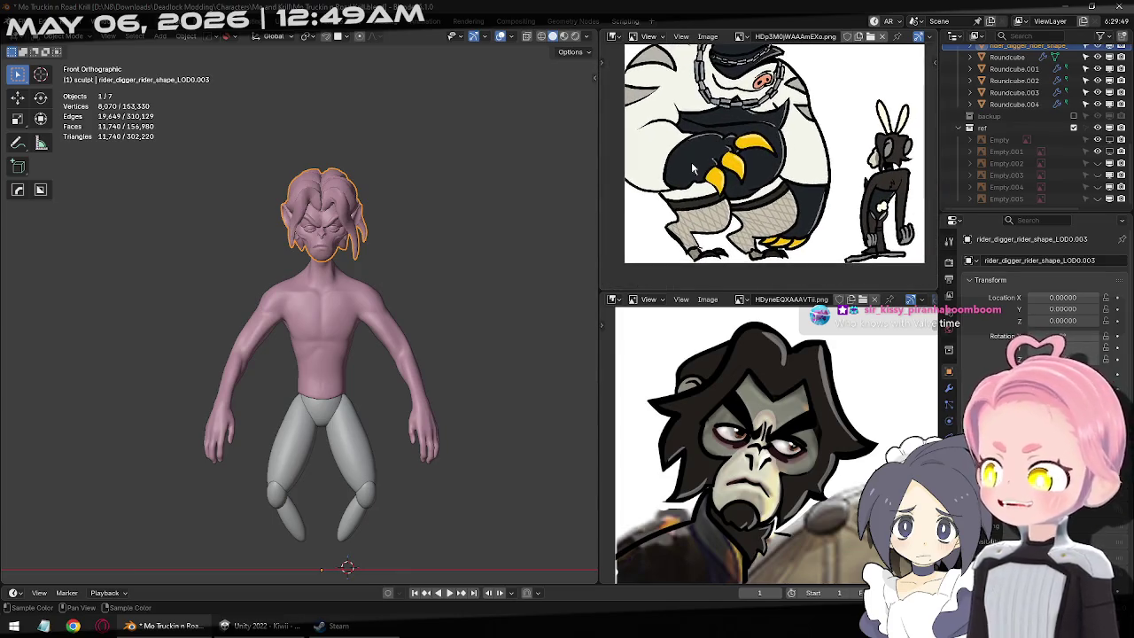
scroll(705, 130, "up", 1)
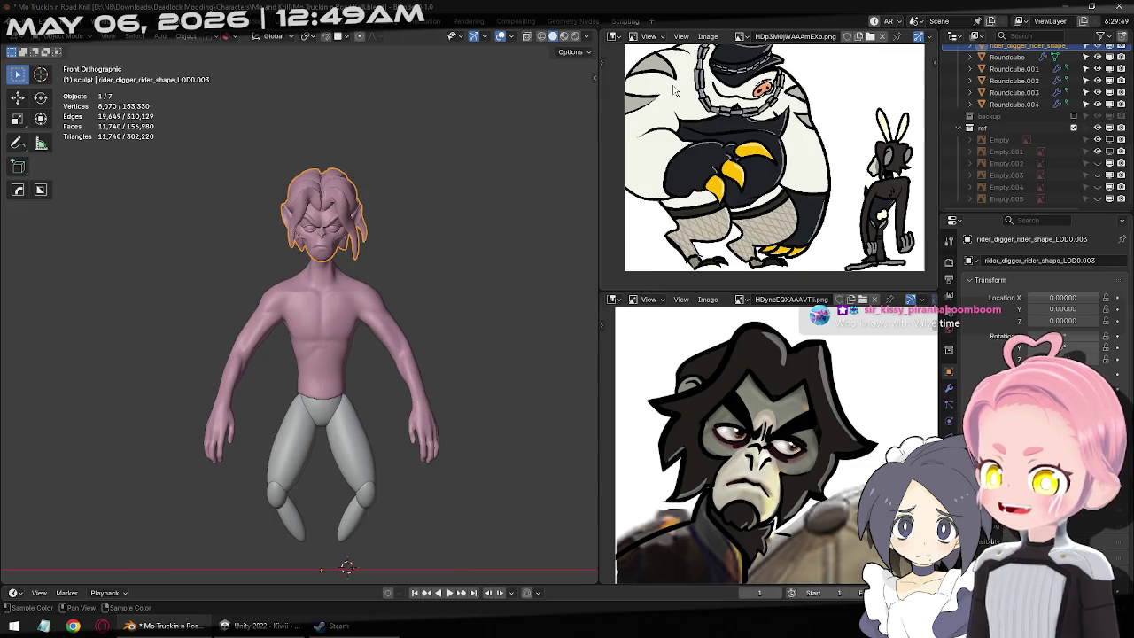
scroll(709, 115, "down", 1)
scroll(750, 144, "down", 1)
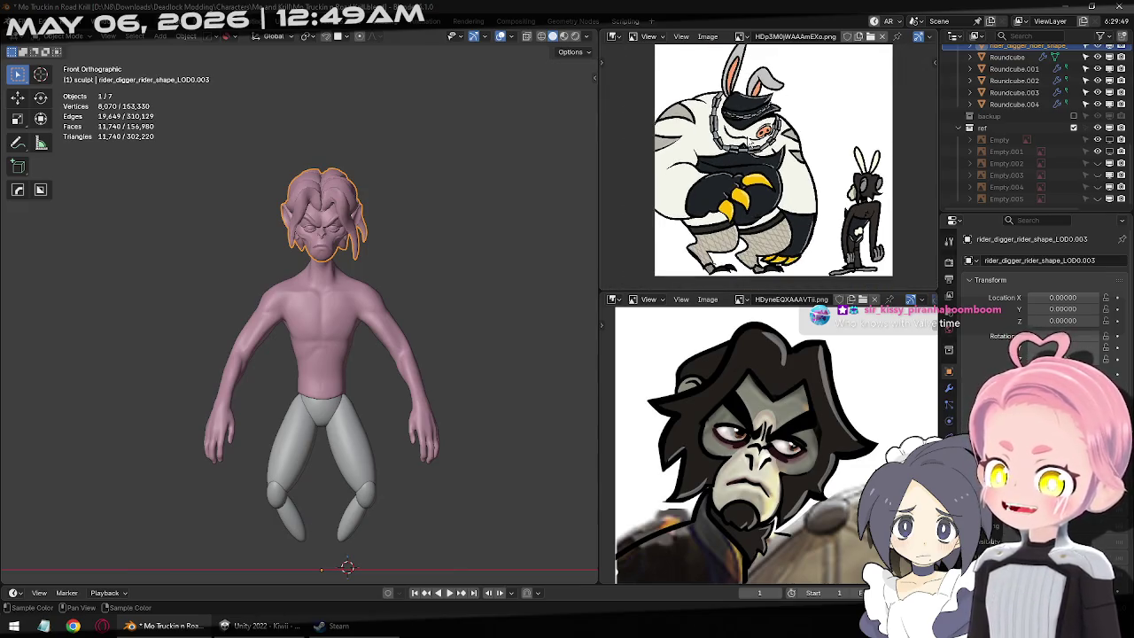
scroll(749, 142, "up", 2)
scroll(749, 142, "up", 1)
left_click(741, 36)
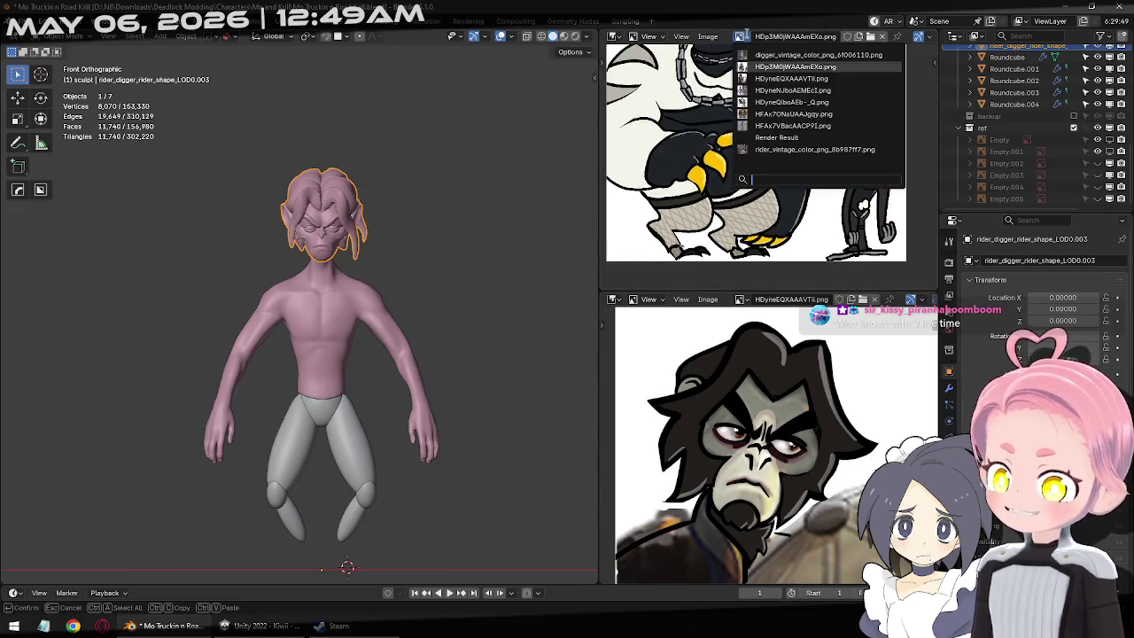
left_click(778, 79)
Switch the upper viewer to the HDyneQIboAEb-_Q.png sketch sheet and zoom in on it.
left_click(741, 36)
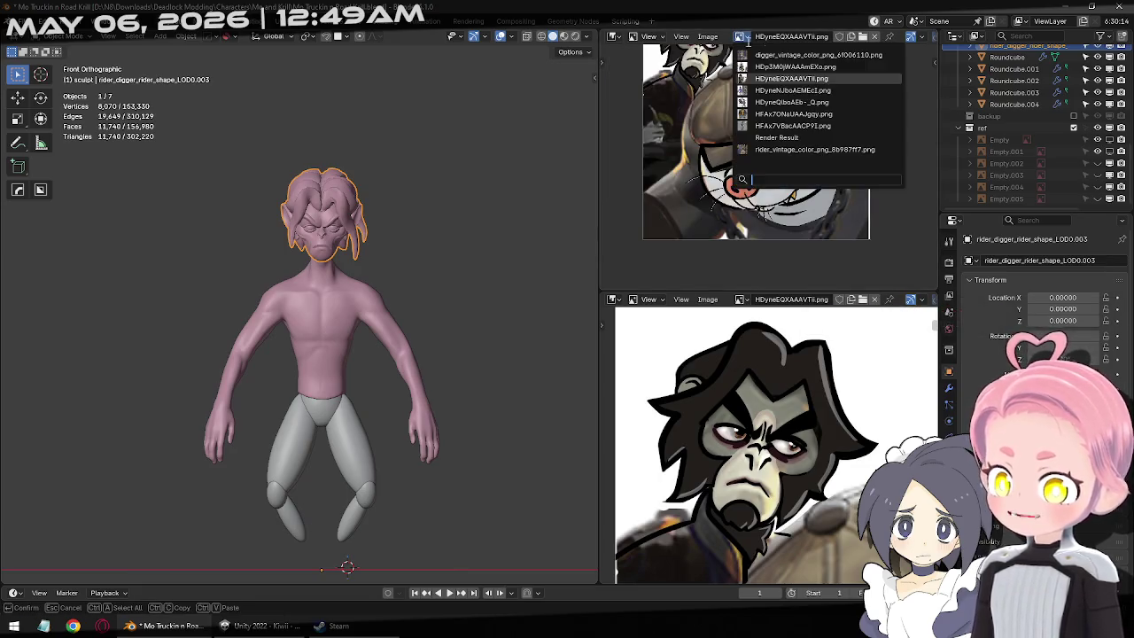
left_click(800, 102)
scroll(750, 142, "down", 1)
scroll(750, 142, "up", 1)
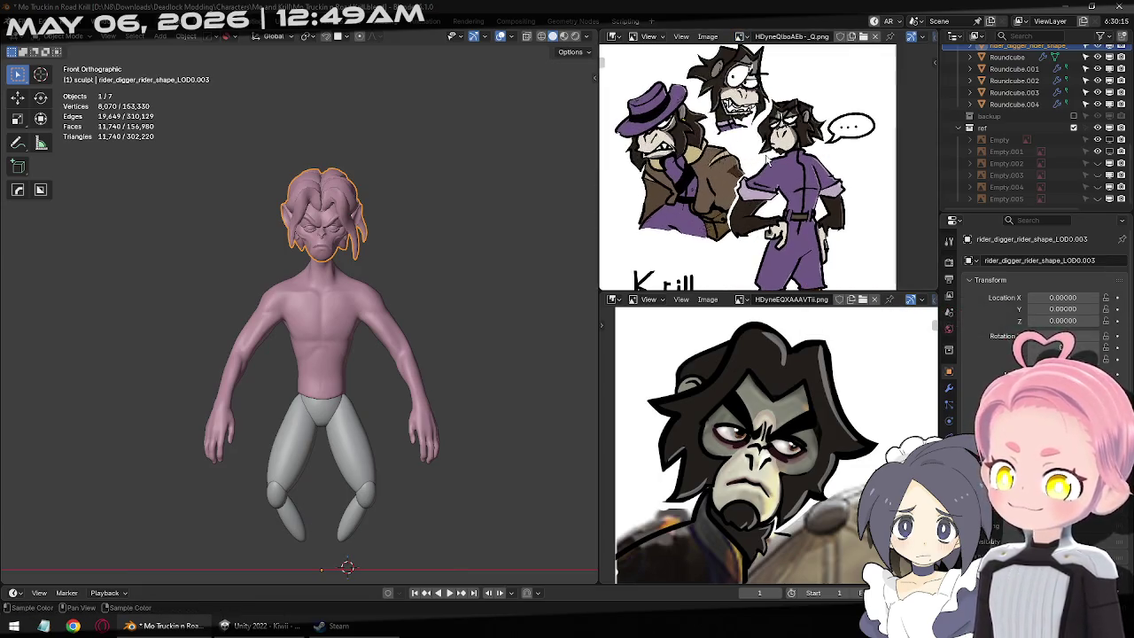
scroll(750, 141, "up", 1)
scroll(771, 149, "up", 1)
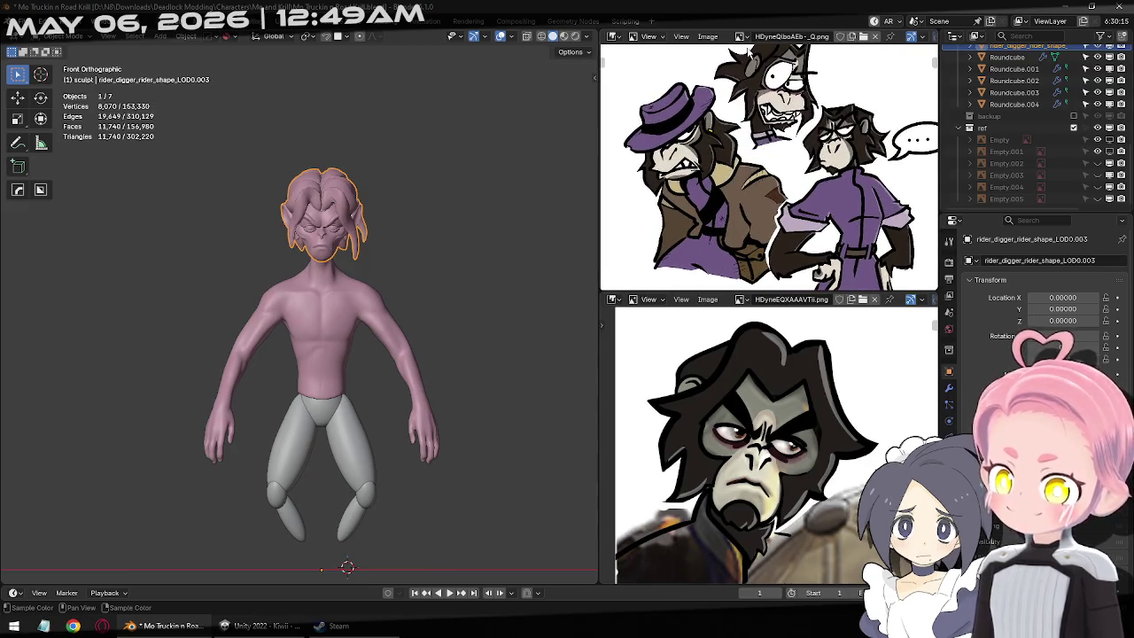
Display the orange hoodie character reference and zoom around it.
left_click(741, 36)
left_click(793, 113)
scroll(808, 139, "down", 1)
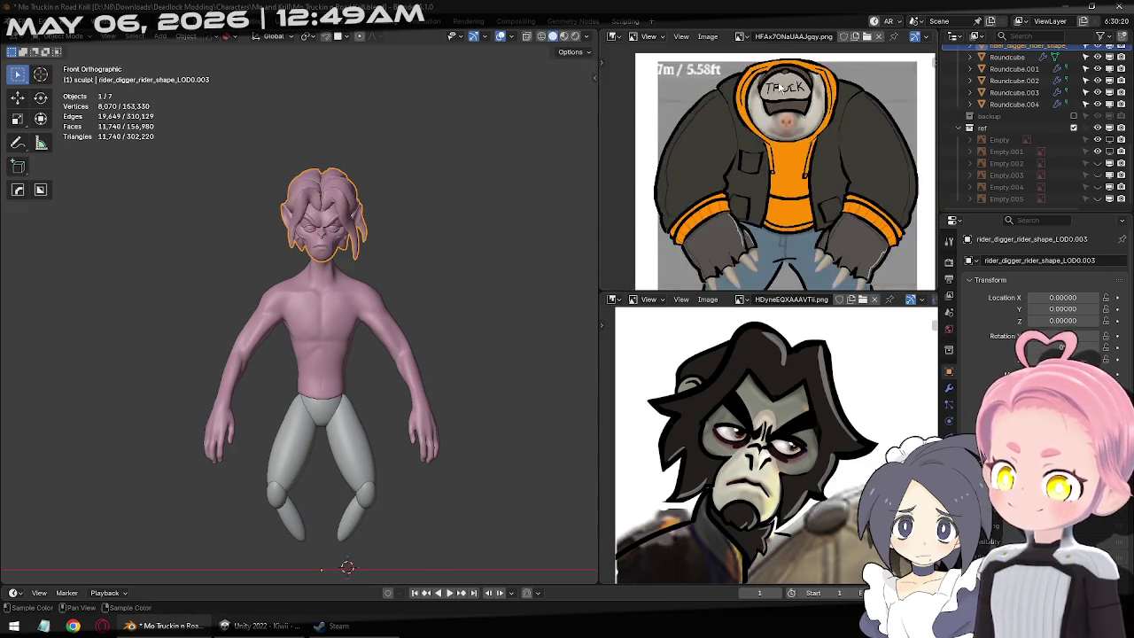
scroll(808, 139, "down", 1)
scroll(807, 151, "up", 1)
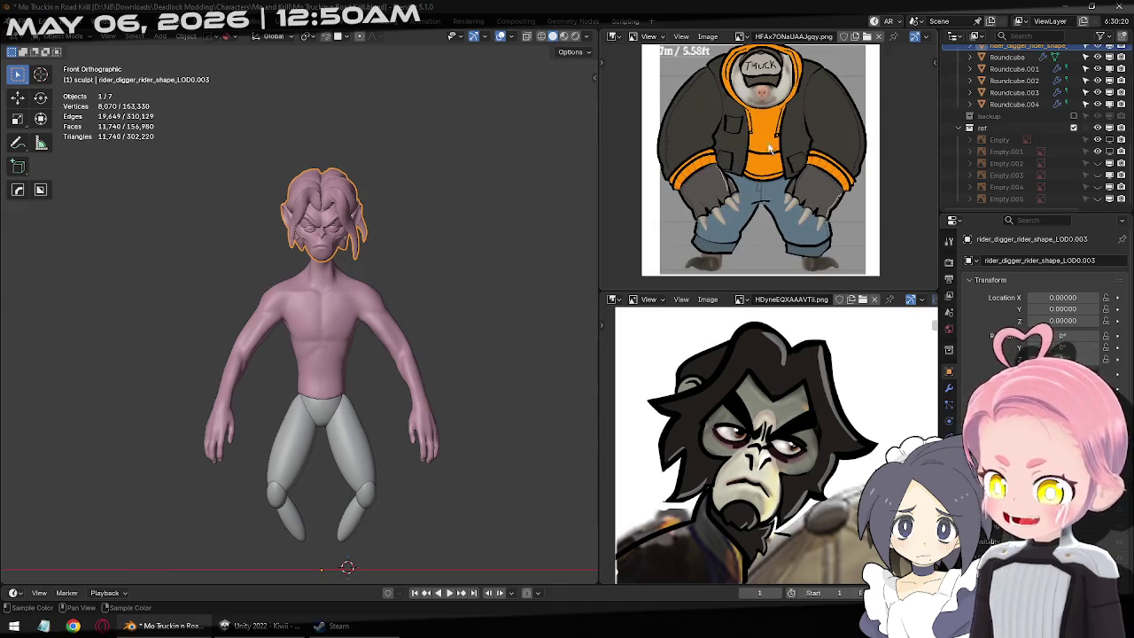
scroll(771, 149, "down", 1)
scroll(761, 153, "up", 1)
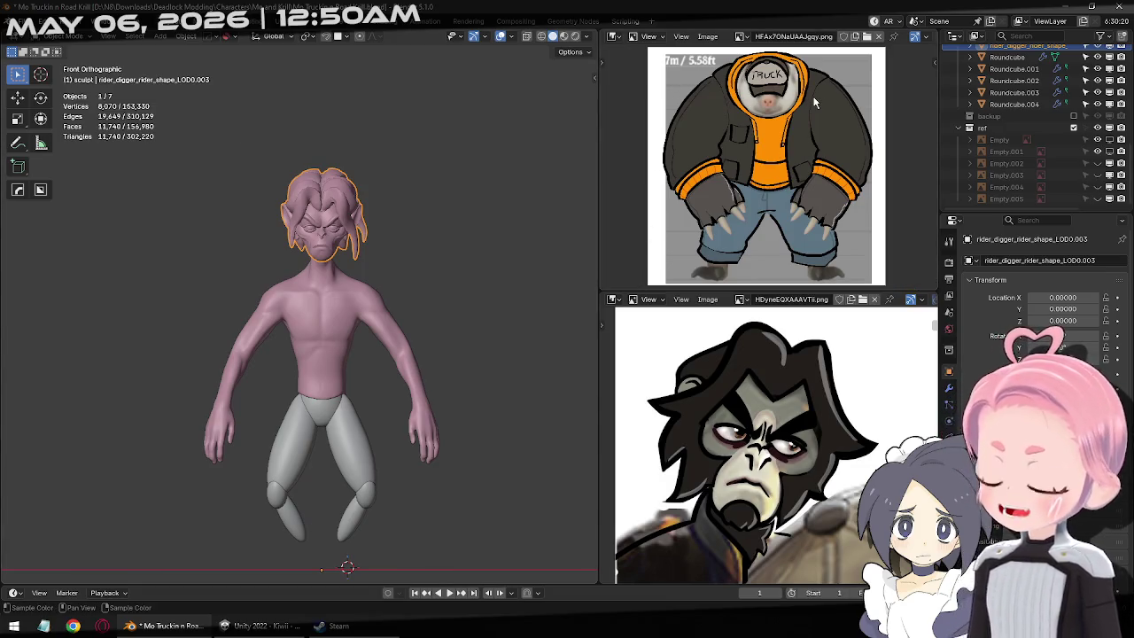
Preview the plaid-shirt reference fitted to the viewer, then return to the orange hoodie reference.
left_click(741, 36)
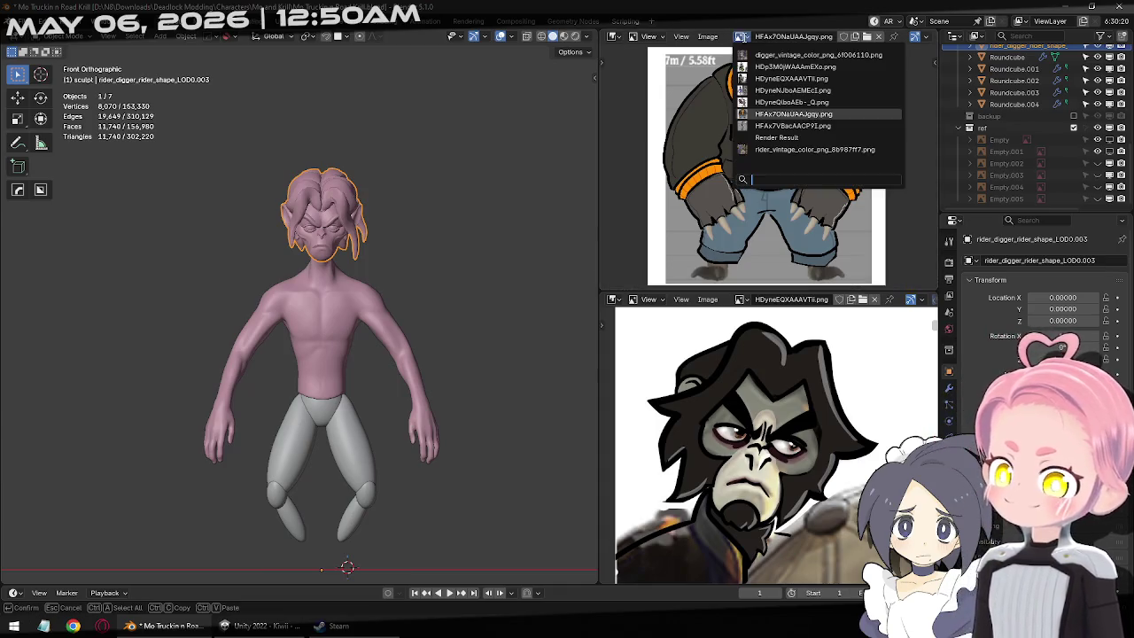
left_click(835, 127)
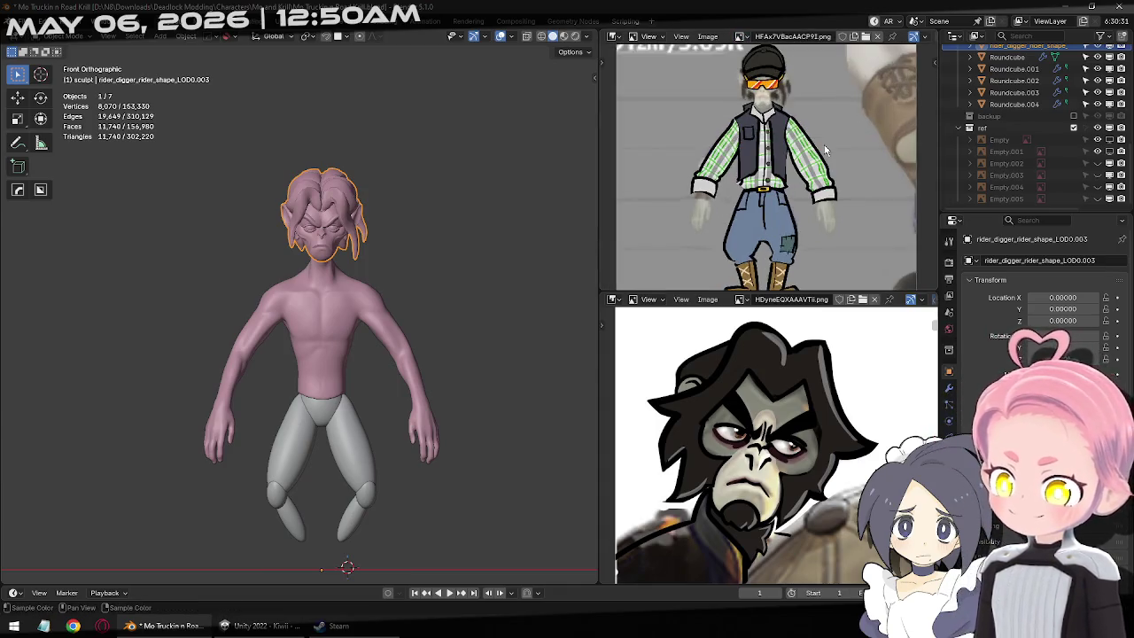
key("Home")
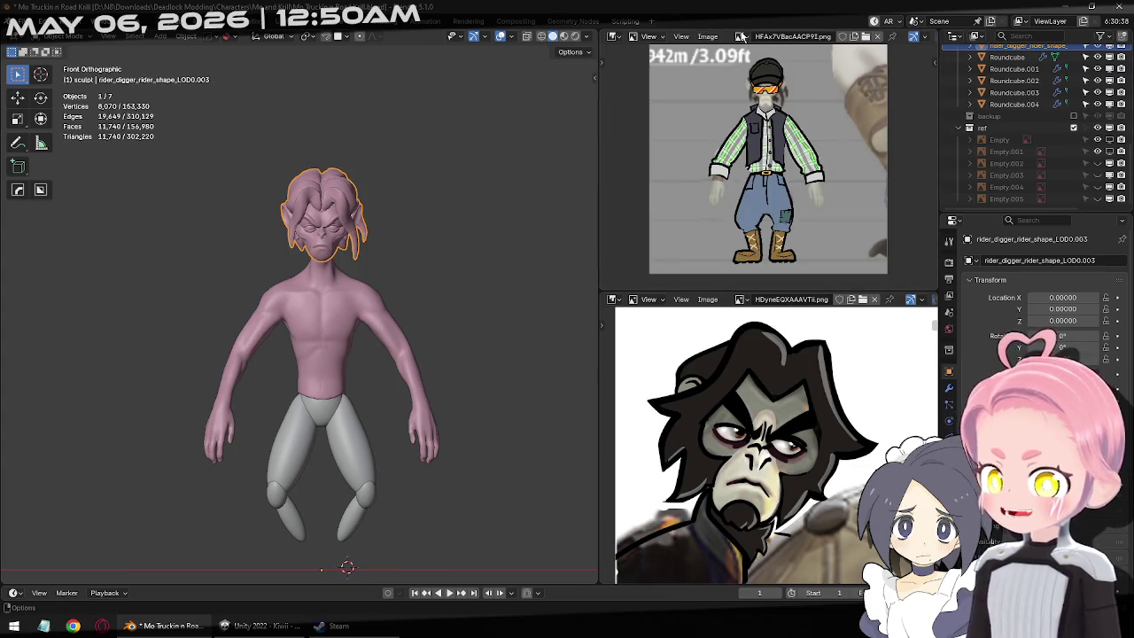
left_click(739, 35)
left_click(782, 151)
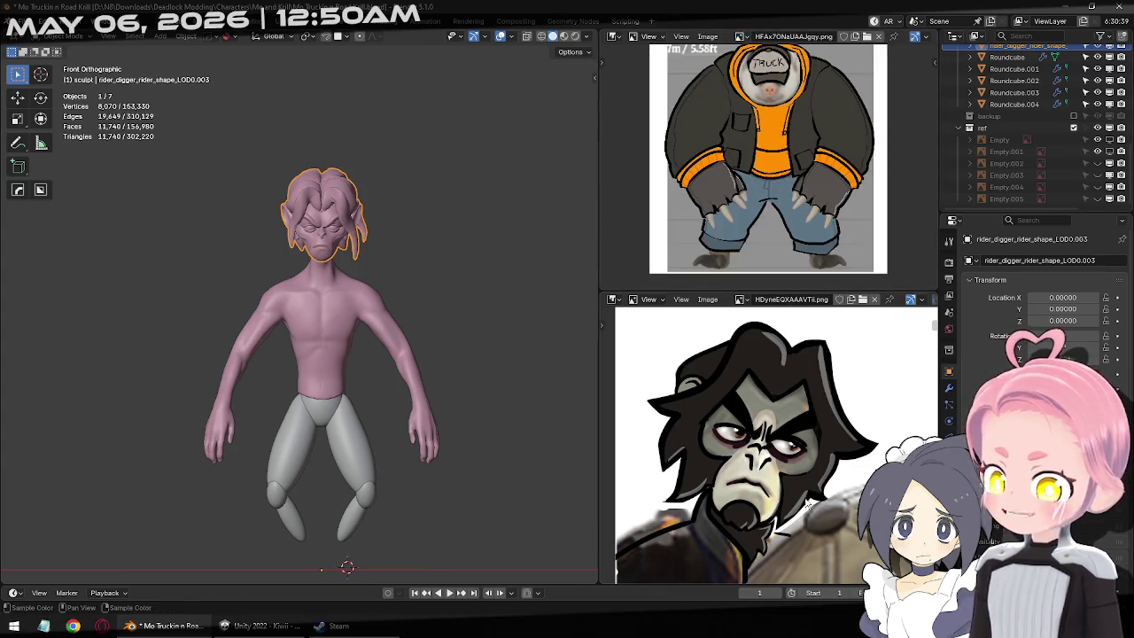
scroll(807, 503, "down", 2)
scroll(754, 367, "down", 2)
scroll(753, 367, "down", 1)
scroll(755, 380, "down", 1)
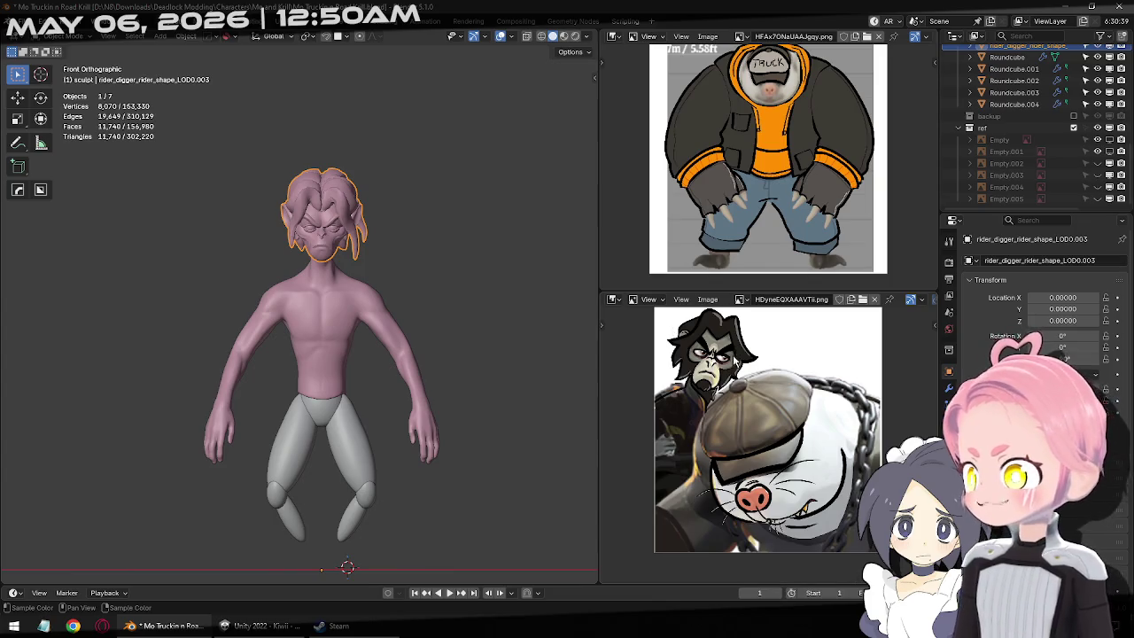
Nudge the lower reference's framing and show the plaid-shirt character reference.
scroll(496, 373, "up", 2)
scroll(497, 372, "up", 2)
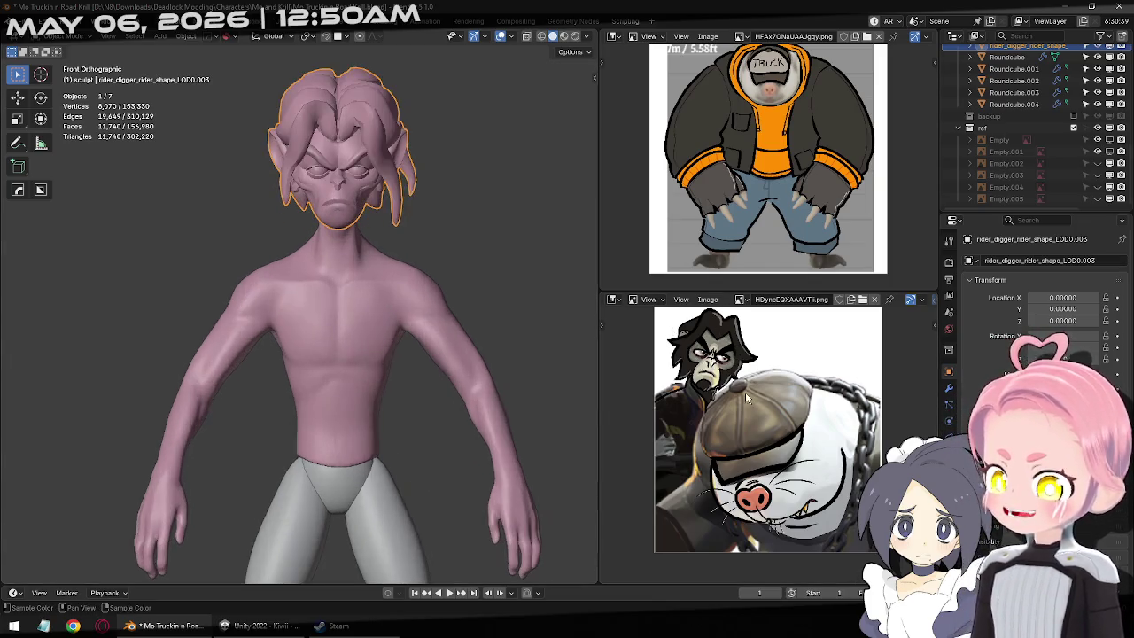
middle_click_drag(707, 351, 713, 364)
scroll(716, 117, "down", 1)
scroll(736, 111, "up", 1)
scroll(764, 103, "up", 1)
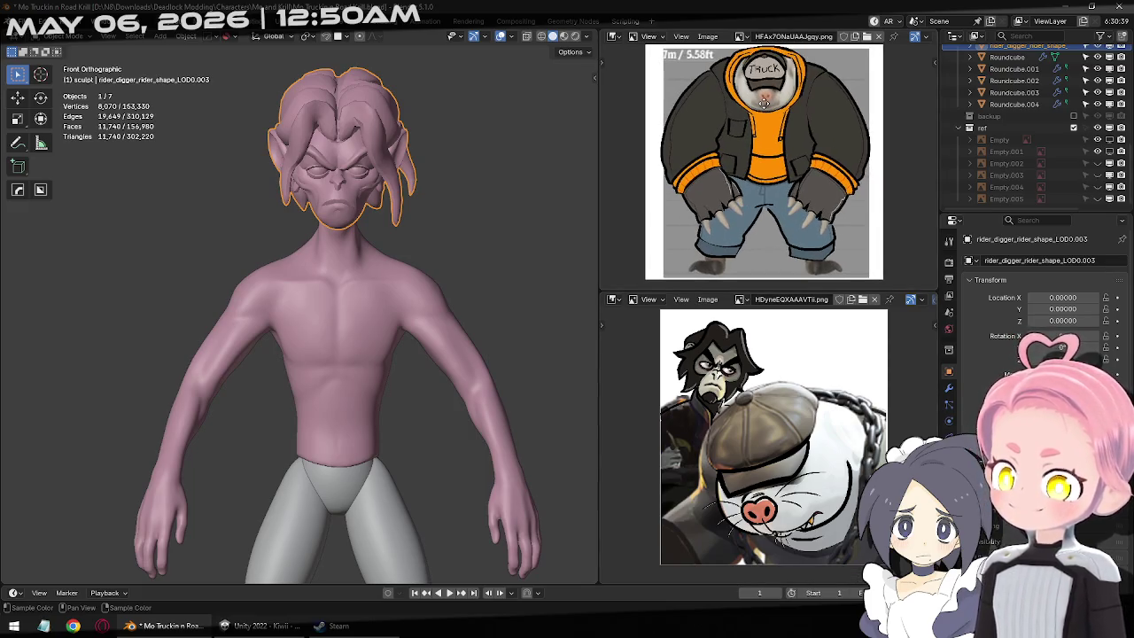
left_click(741, 37)
left_click(780, 122)
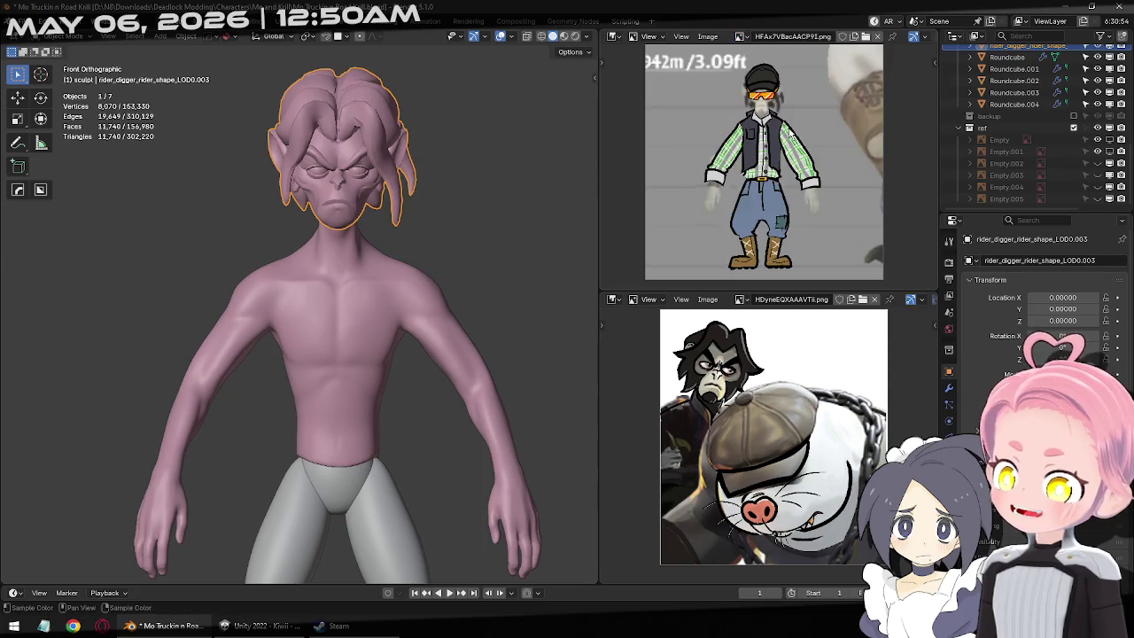
Show the purple-outfit character reference and reposition it within its panel.
left_click(746, 38)
left_click(775, 92)
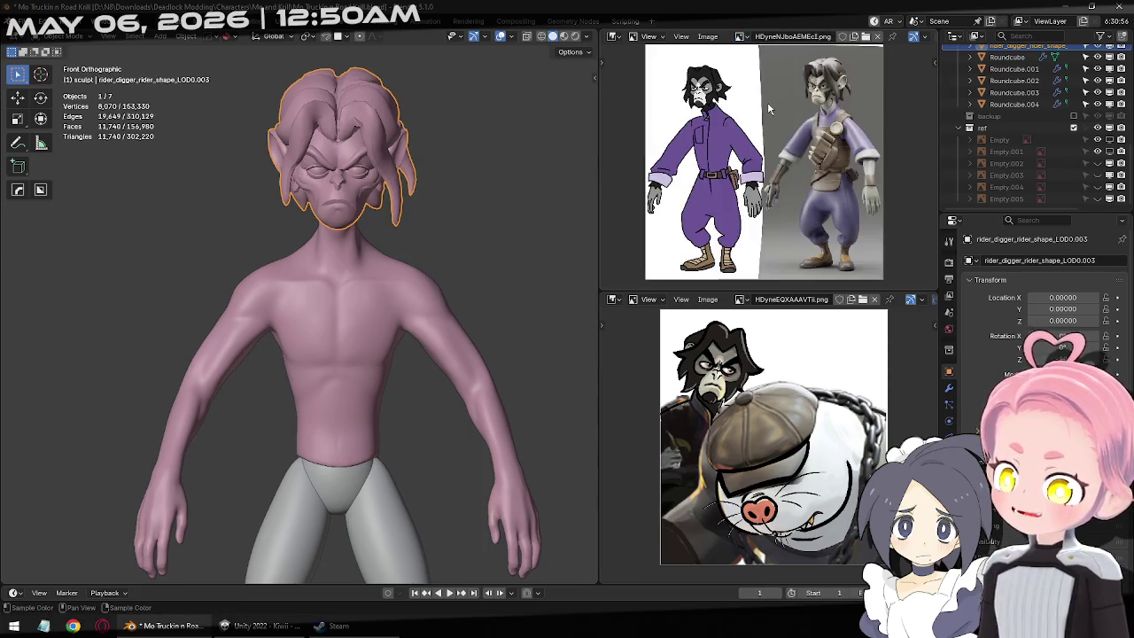
middle_click_drag(741, 169, 755, 156)
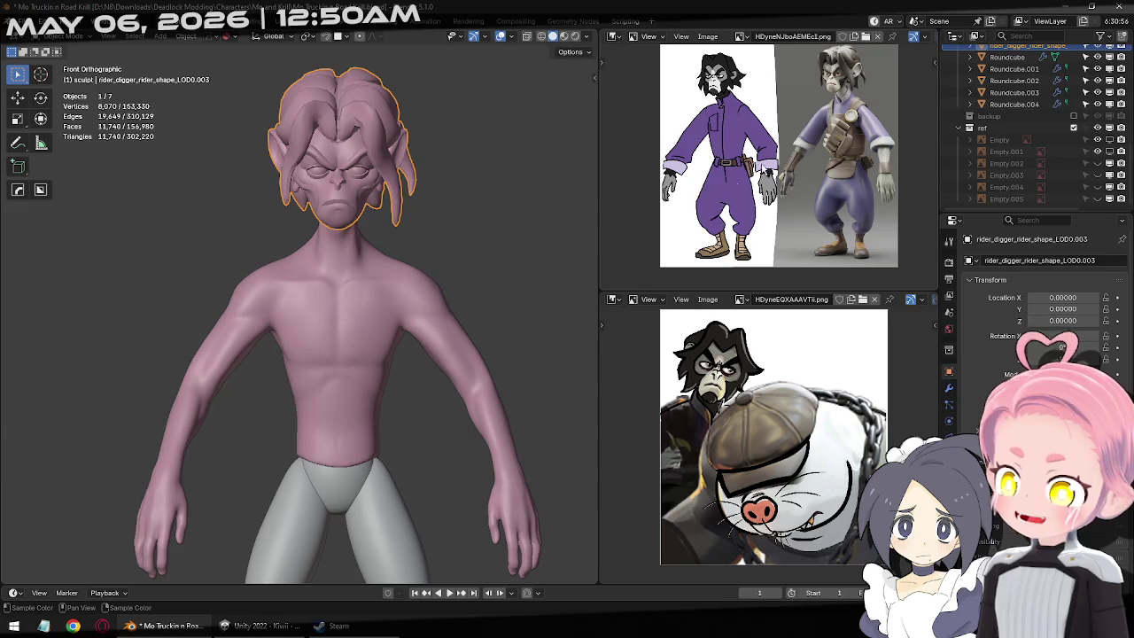
middle_click_drag(664, 104, 657, 108)
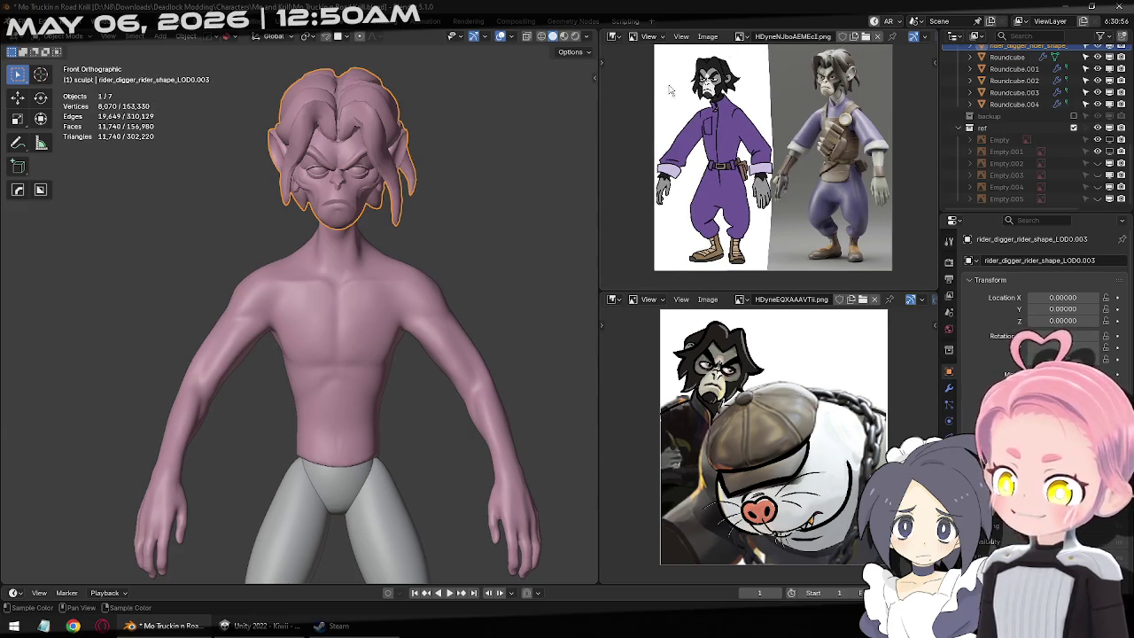
scroll(730, 77, "up", 1)
scroll(718, 133, "down", 1)
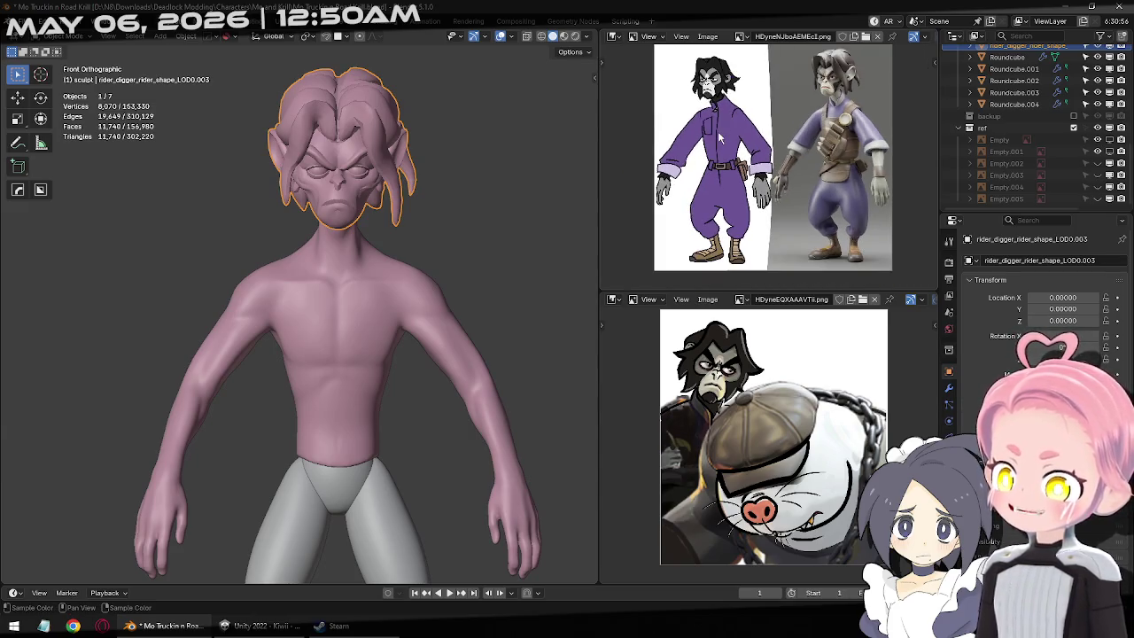
Cycle past the pig-and-monkey image to the Krill Monkeyy sheet, HDyneQIboAEb-_Q.png.
left_click(748, 36)
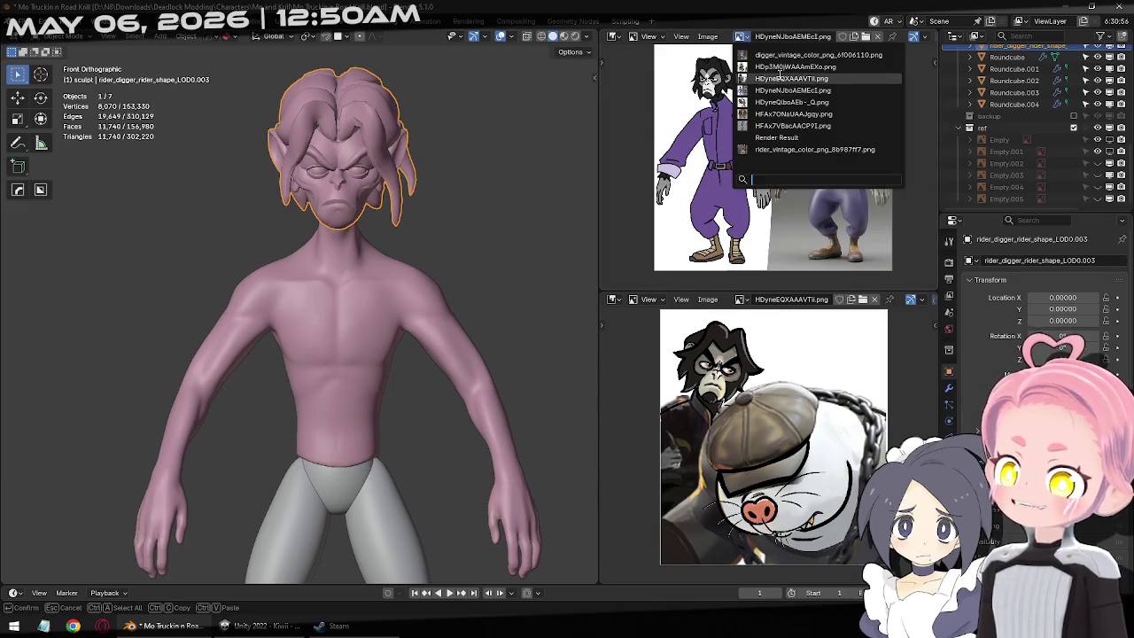
left_click(782, 84)
left_click(741, 36)
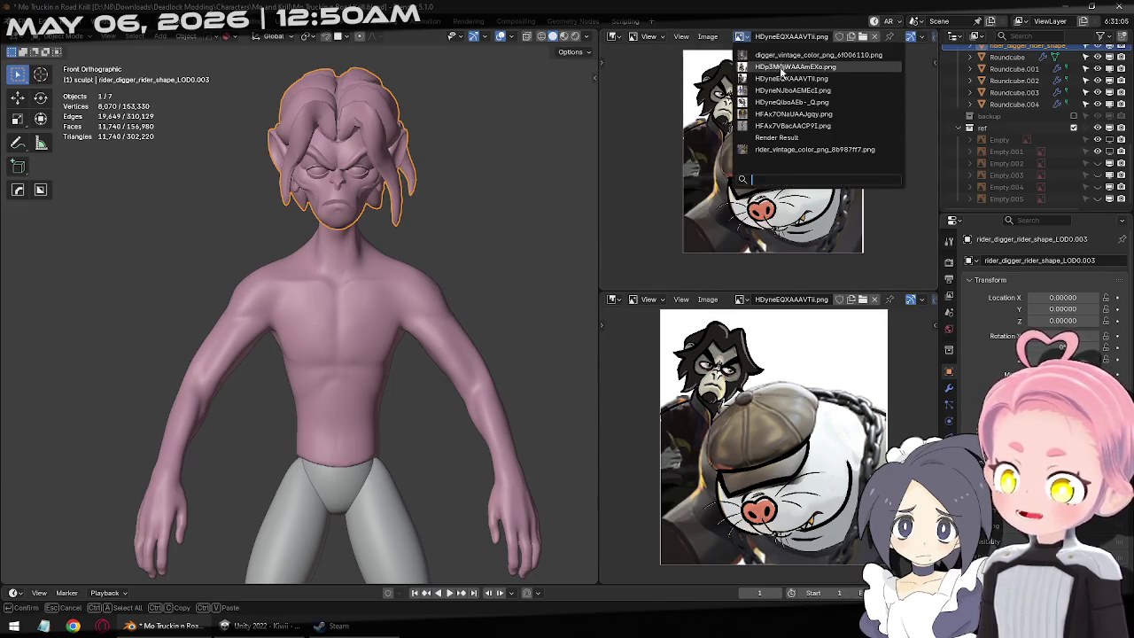
left_click(789, 67)
left_click(745, 36)
left_click(785, 102)
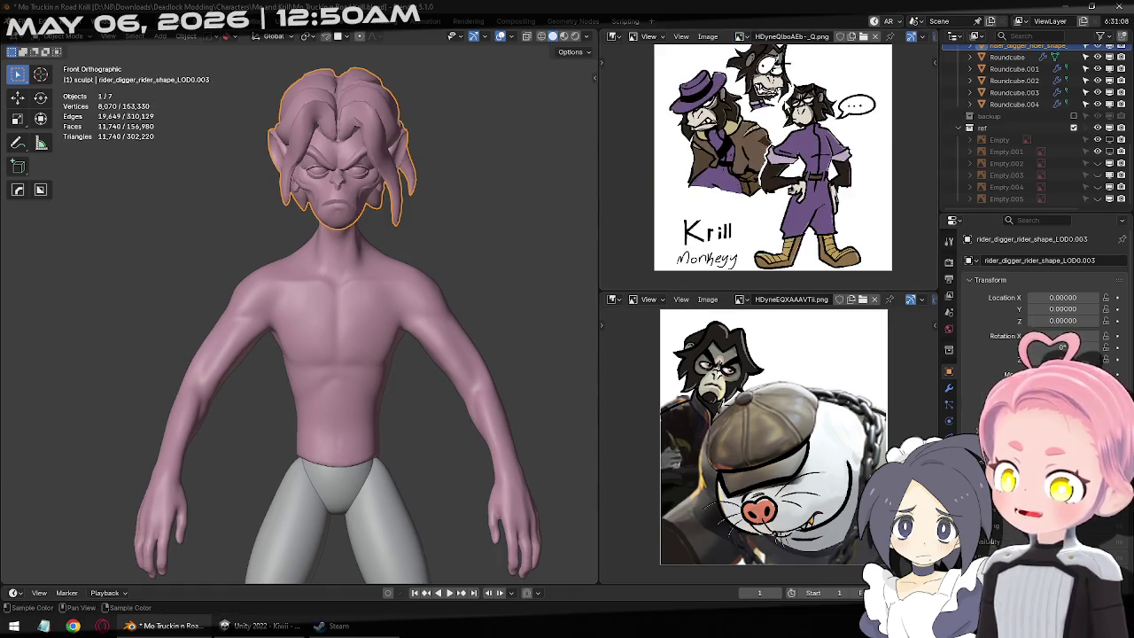
Zoom in and out to compare the Krill Monkeyy sheet with the sculpt, then deselect the hair.
scroll(785, 105, "up", 1)
scroll(721, 149, "up", 1)
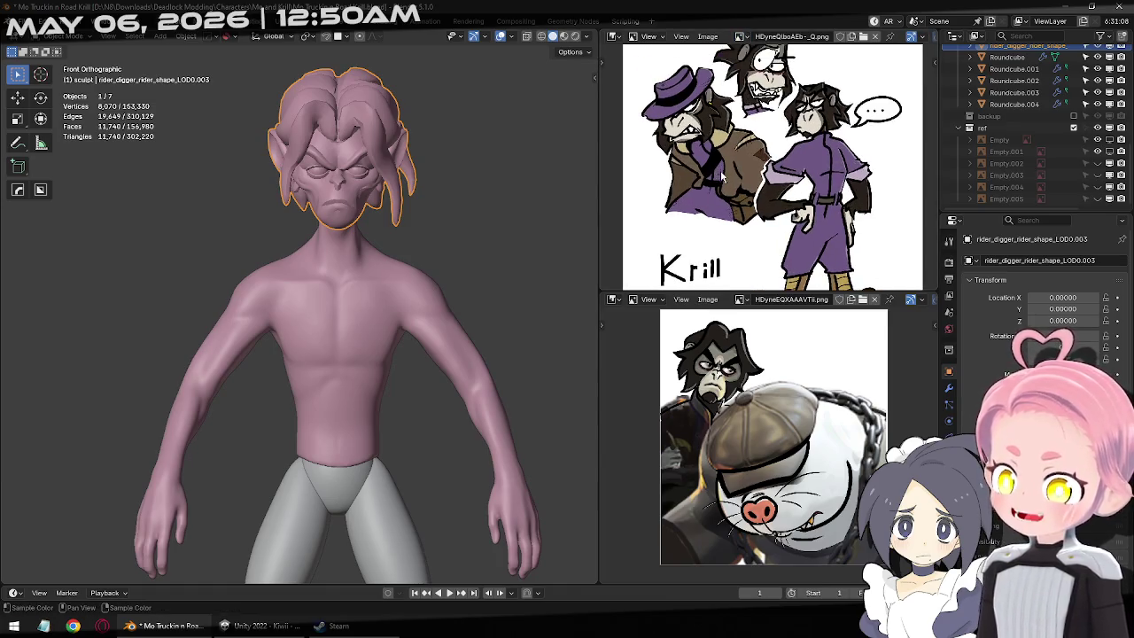
scroll(917, 161, "down", 1)
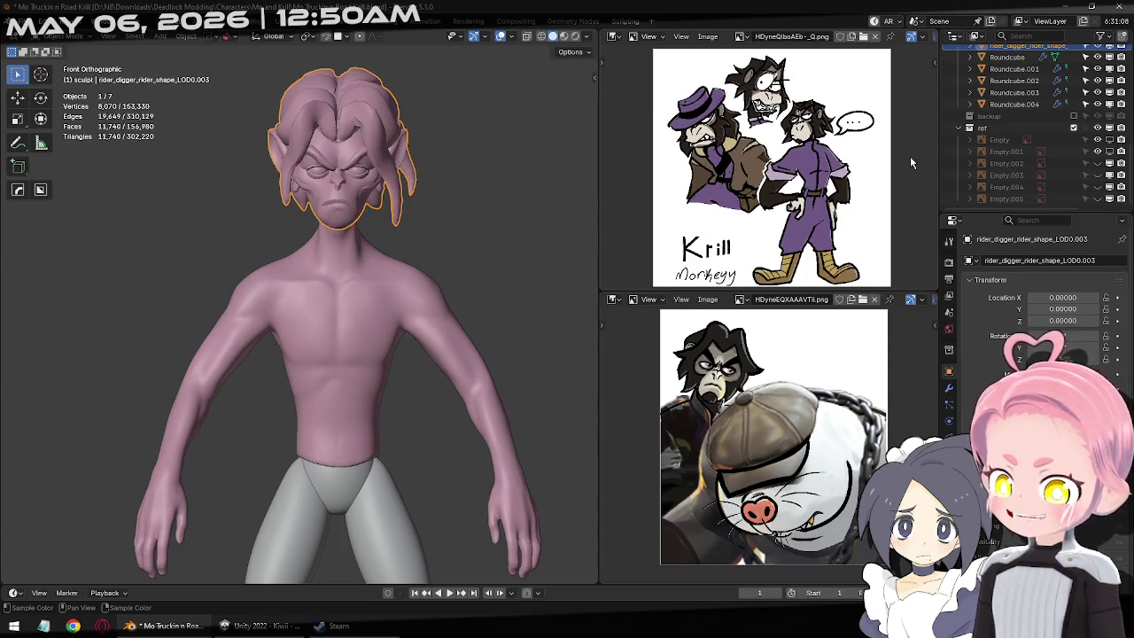
scroll(887, 168, "up", 3)
scroll(800, 202, "down", 1)
scroll(800, 202, "down", 1)
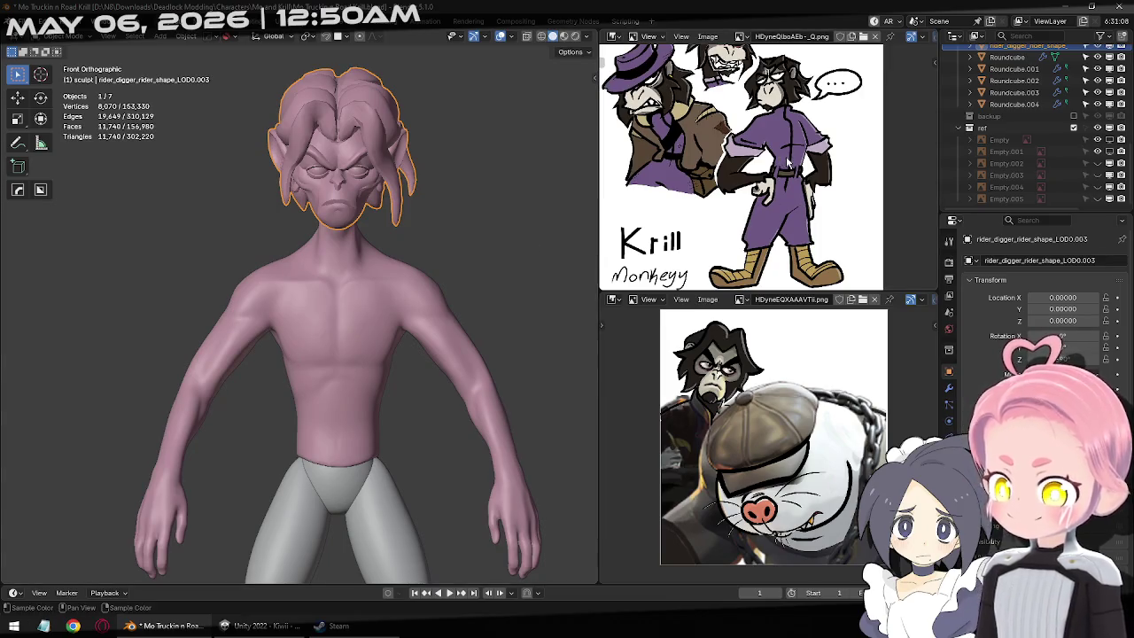
scroll(777, 183, "up", 1)
scroll(783, 177, "up", 1)
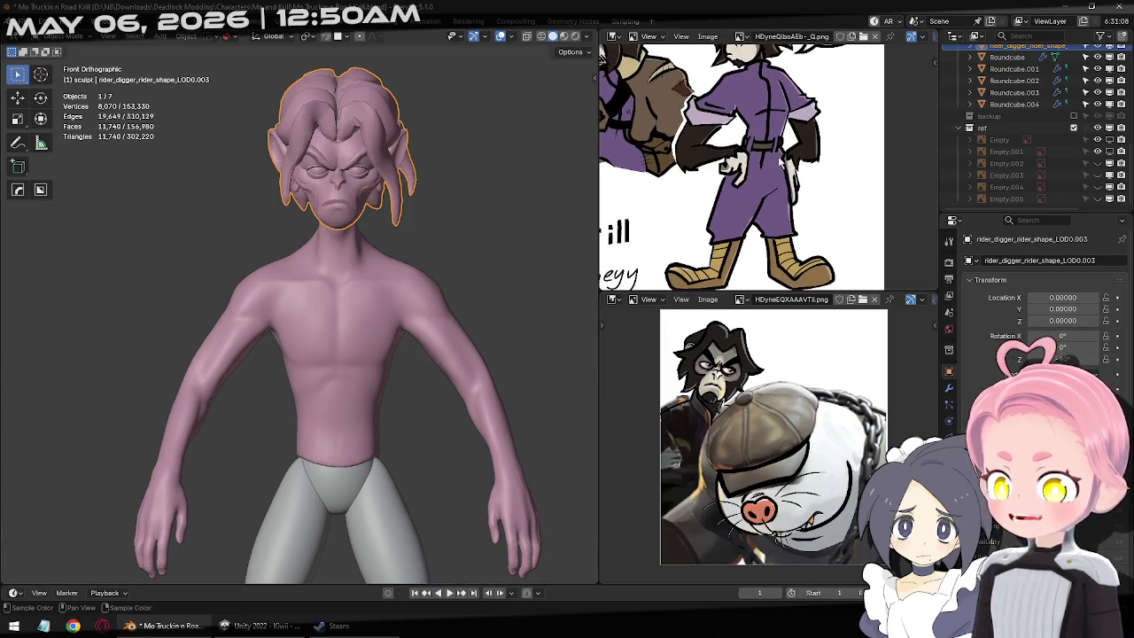
scroll(731, 152, "up", 1)
scroll(725, 143, "up", 1)
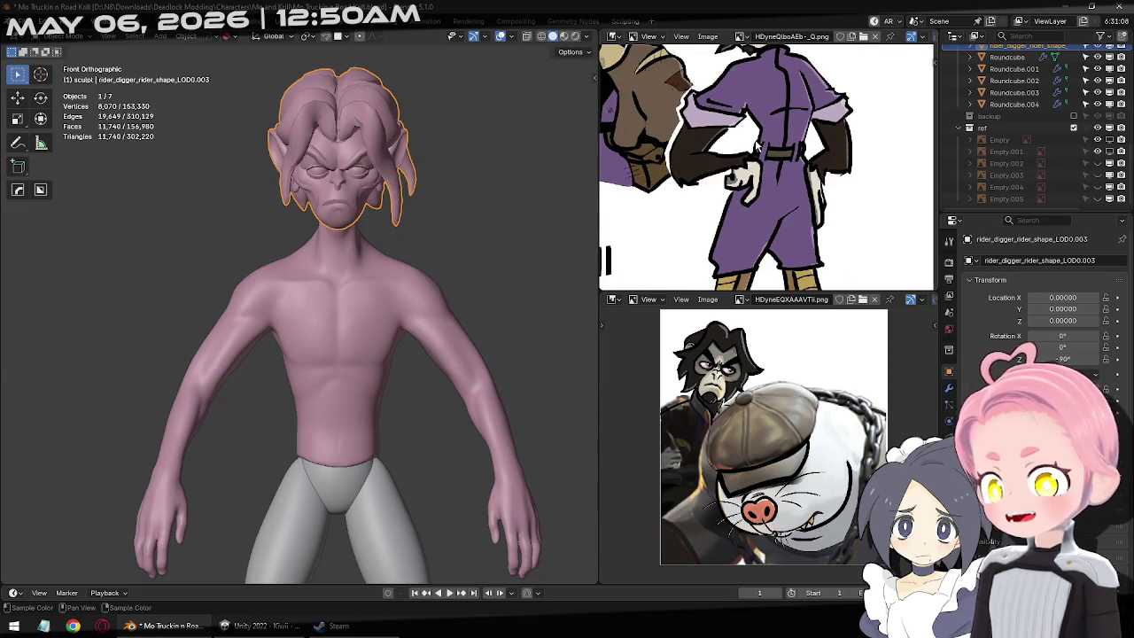
scroll(758, 146, "down", 1)
scroll(727, 178, "down", 1)
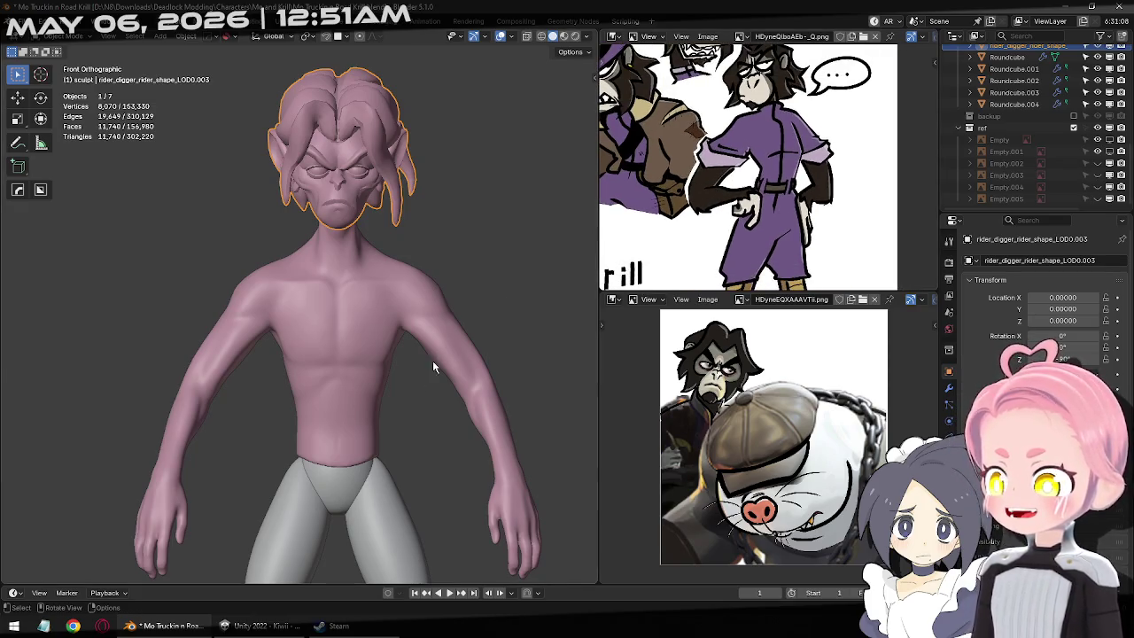
scroll(737, 211, "up", 1)
scroll(722, 215, "up", 1)
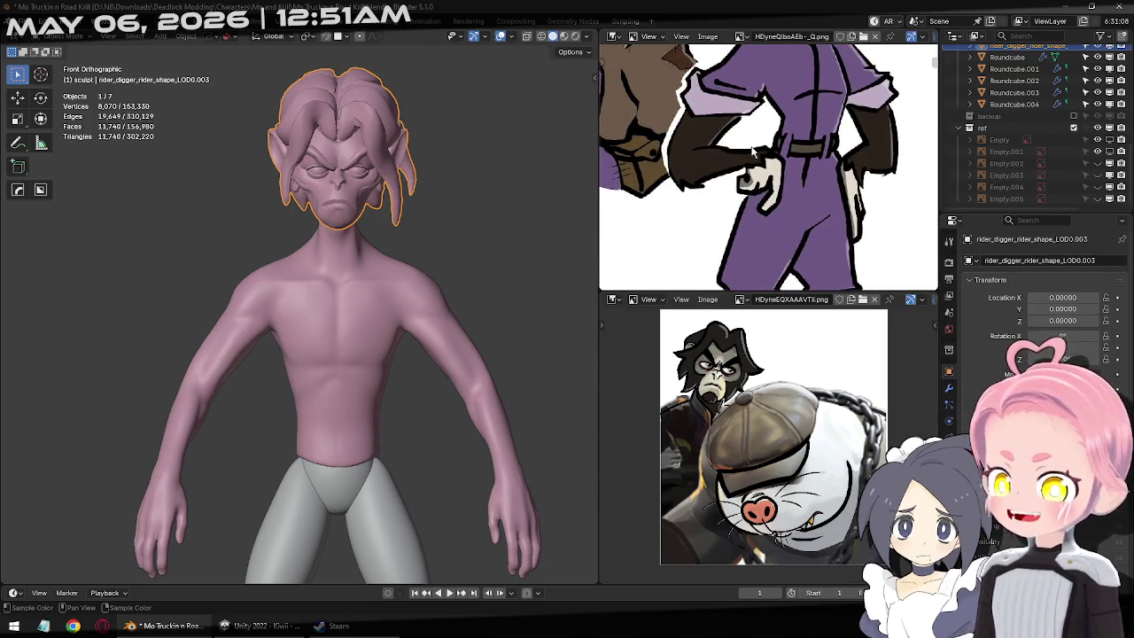
scroll(753, 158, "down", 1)
scroll(752, 164, "down", 2)
scroll(751, 177, "down", 1)
scroll(749, 190, "up", 1)
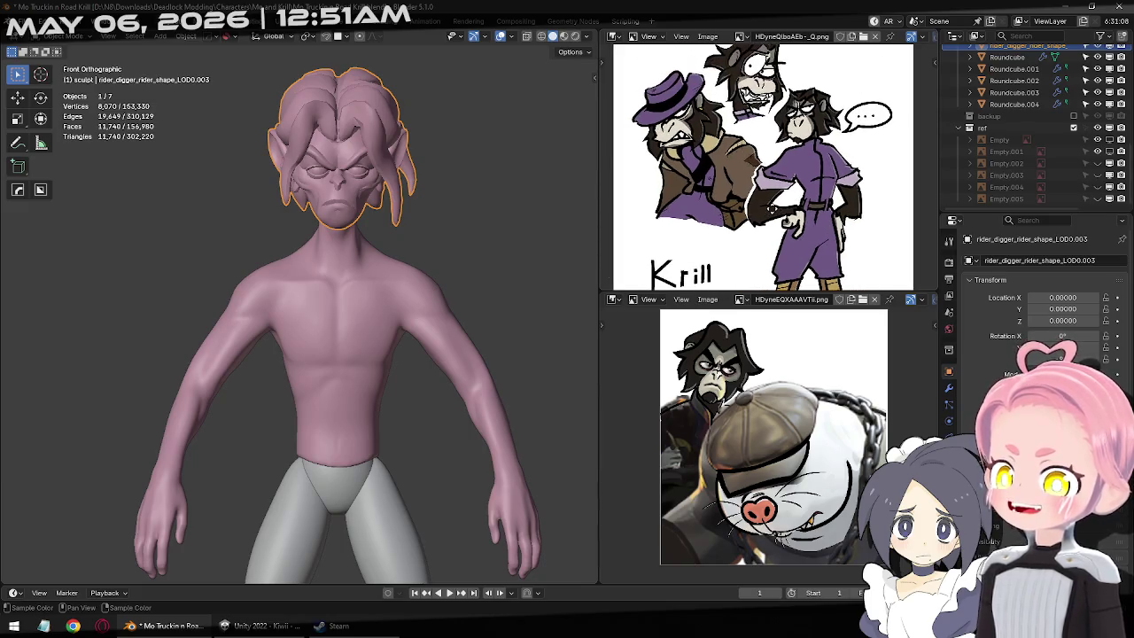
scroll(747, 203, "down", 1)
scroll(749, 211, "down", 1)
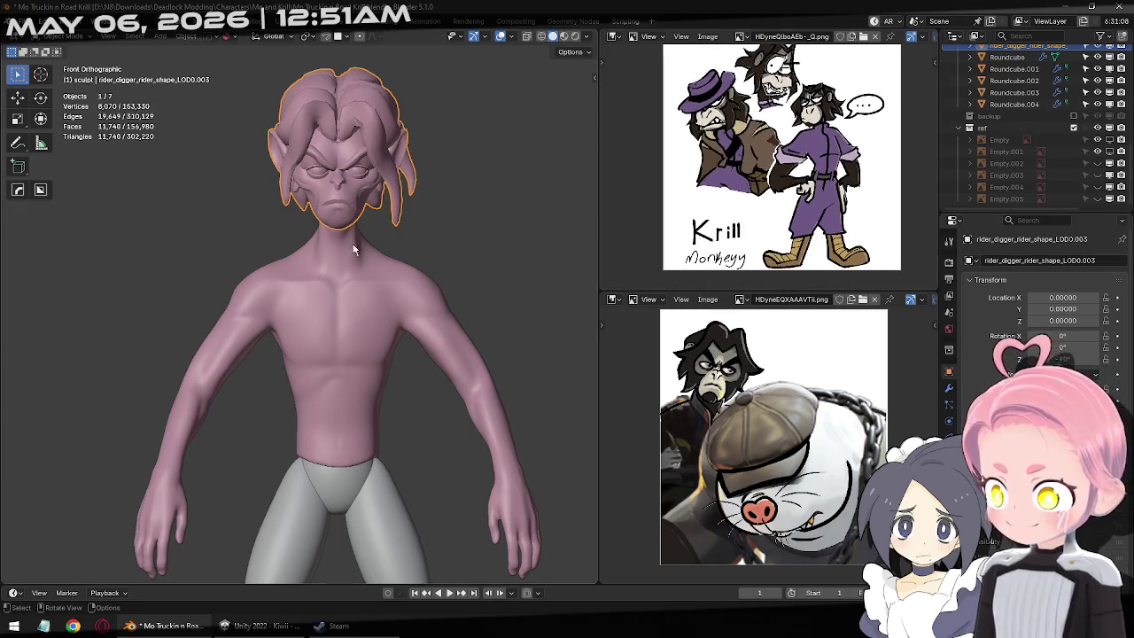
left_click(451, 233)
scroll(456, 237, "down", 2)
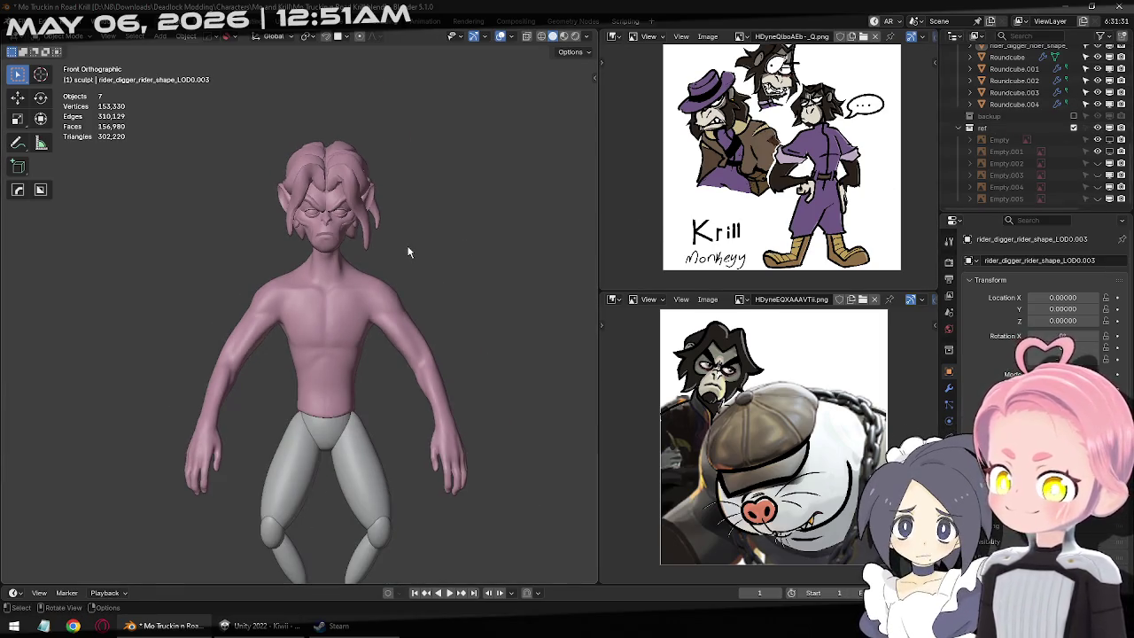
Zoom through the Krill character sheet and recentre it in its panel.
scroll(860, 172, "up", 2)
scroll(860, 172, "up", 1)
scroll(861, 172, "up", 1)
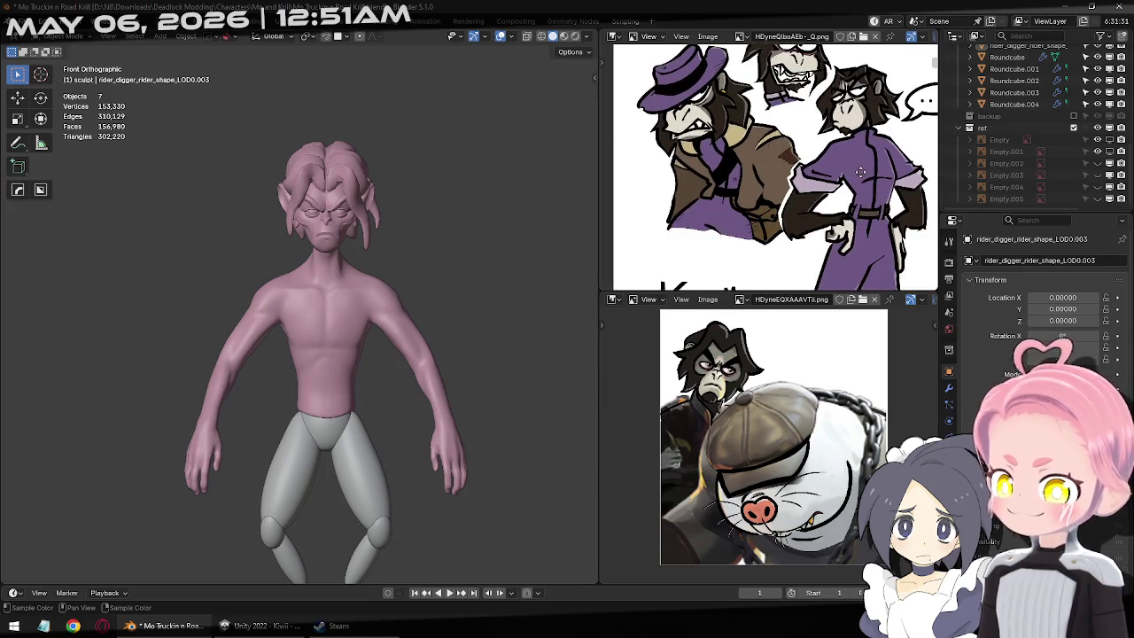
scroll(861, 172, "up", 1)
scroll(855, 182, "up", 1)
scroll(846, 193, "up", 2)
scroll(840, 202, "up", 1)
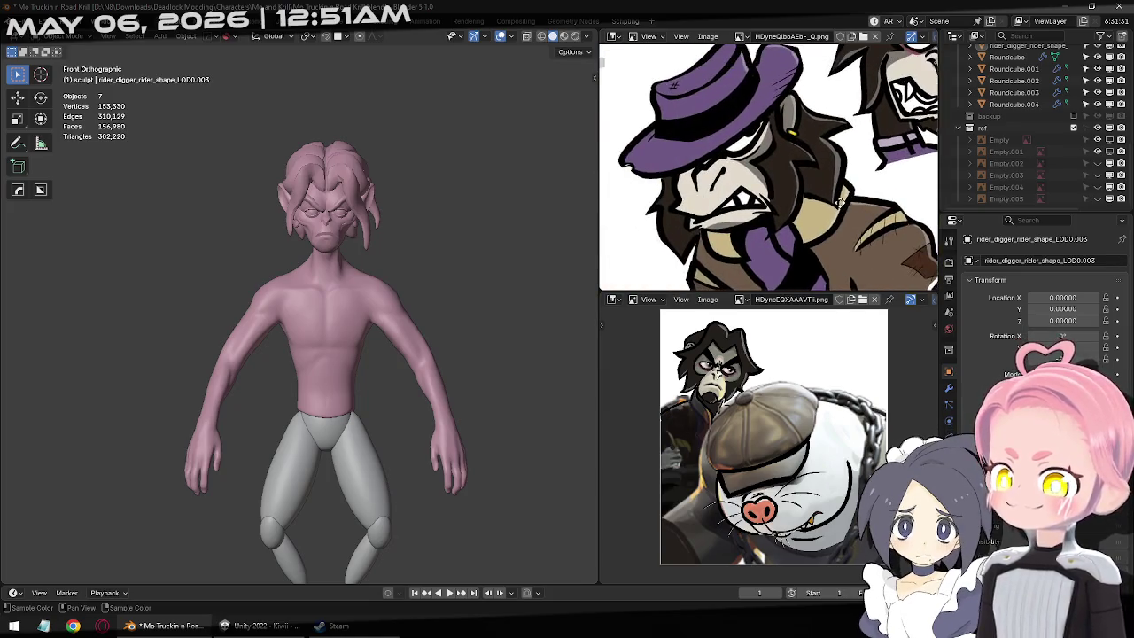
scroll(846, 208, "down", 3)
scroll(854, 213, "up", 1)
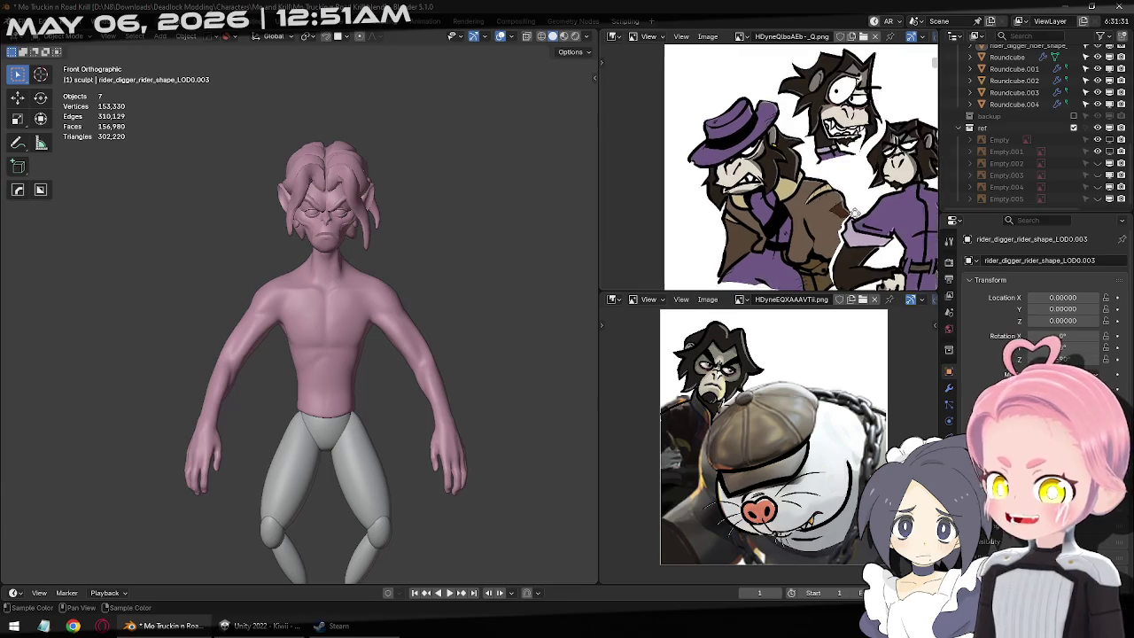
scroll(853, 209, "down", 1)
scroll(847, 201, "down", 2)
scroll(841, 191, "down", 1)
scroll(837, 186, "down", 1)
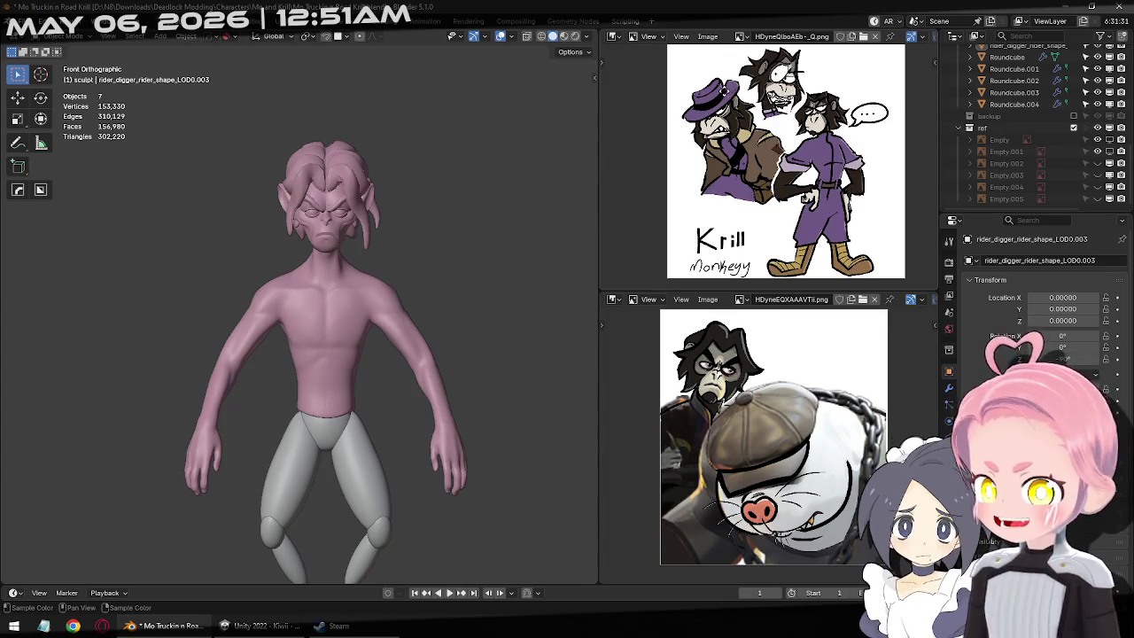
middle_click_drag(846, 204, 828, 208)
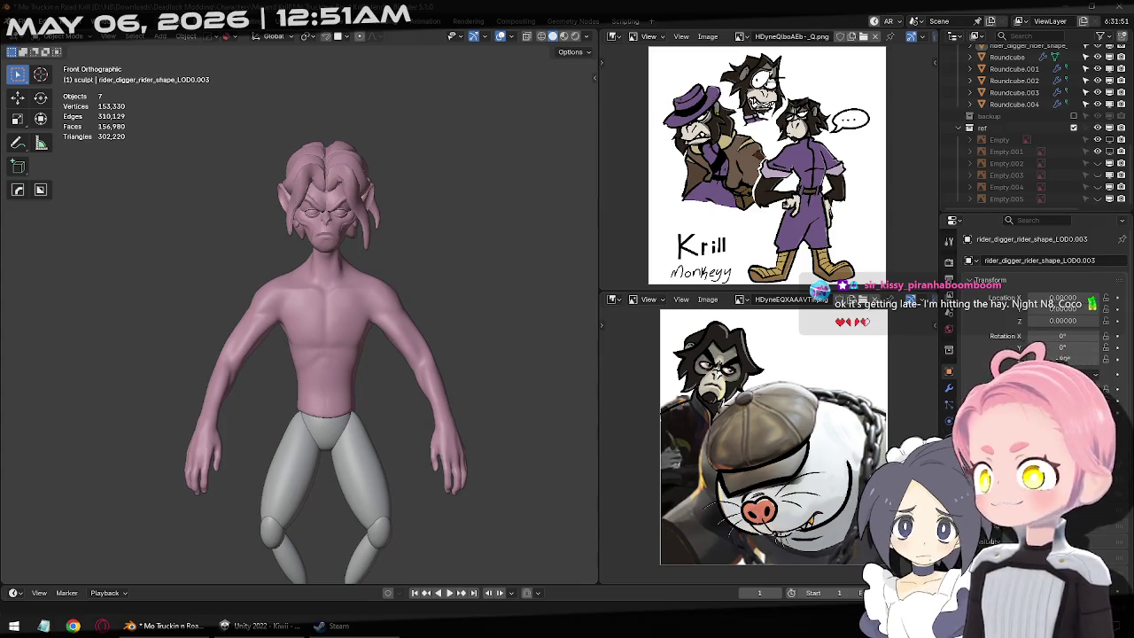
Revert the Blender sculpt file to its last saved version.
left_click(24, 36)
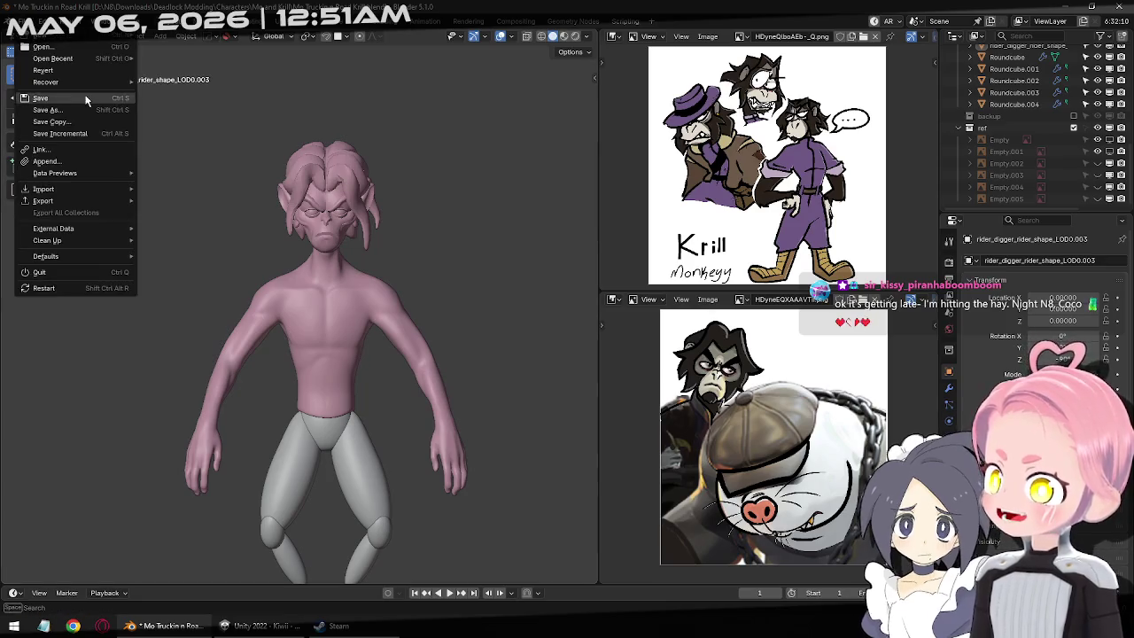
left_click(62, 70)
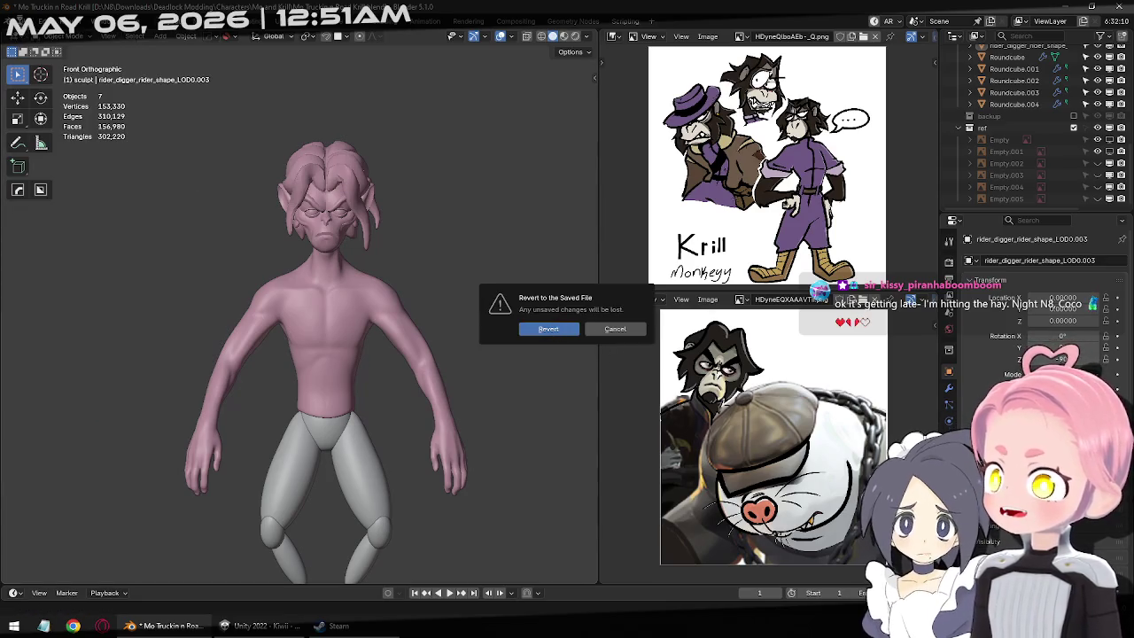
left_click(548, 329)
In Unity, clear the Console's error messages and return to the Project tab.
left_click(253, 626)
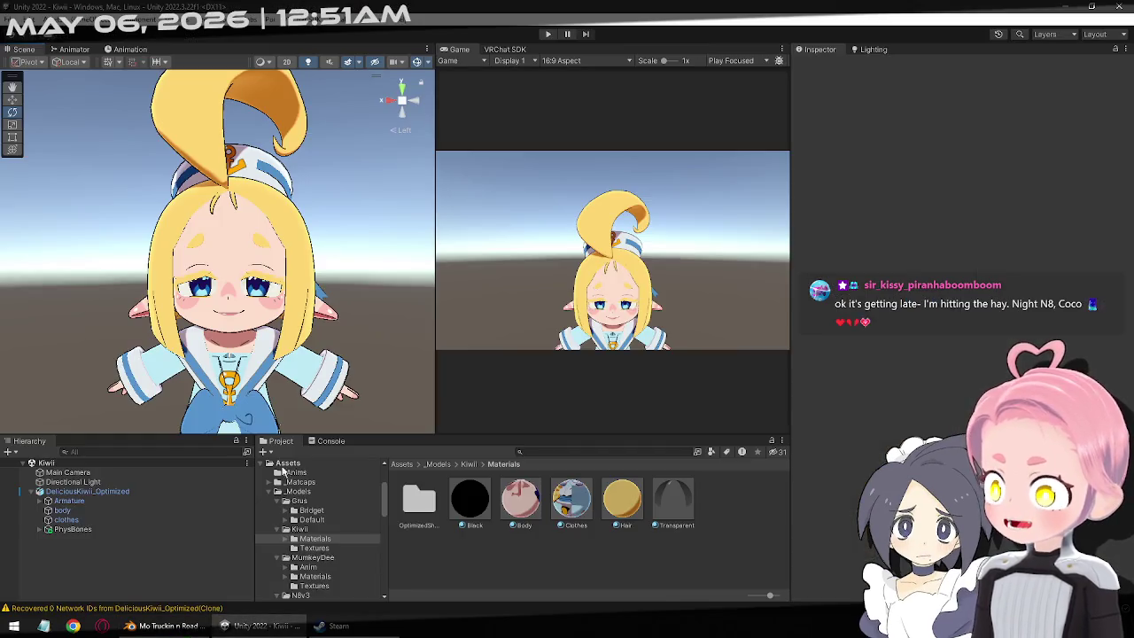
left_click(331, 441)
left_click(266, 453)
left_click(280, 441)
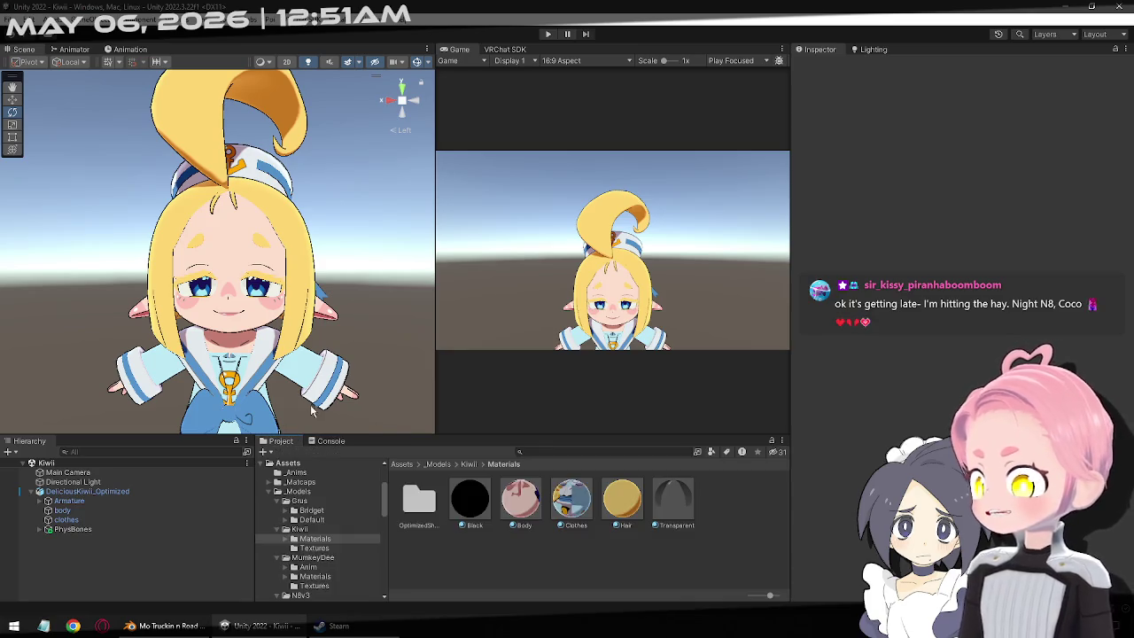